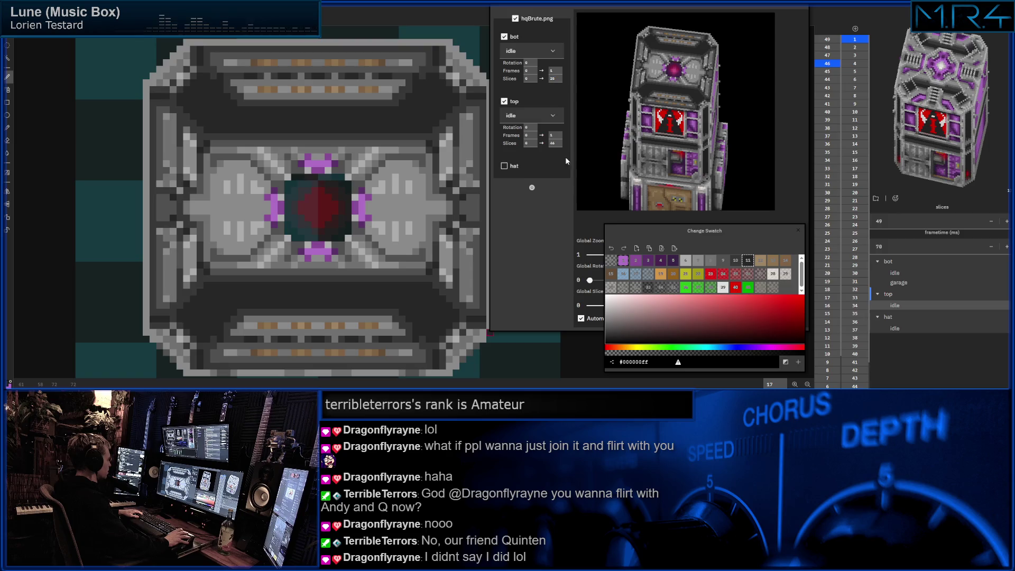
Set the top layer's Slices end to 47 so the tower's roof turns purple
text(47)
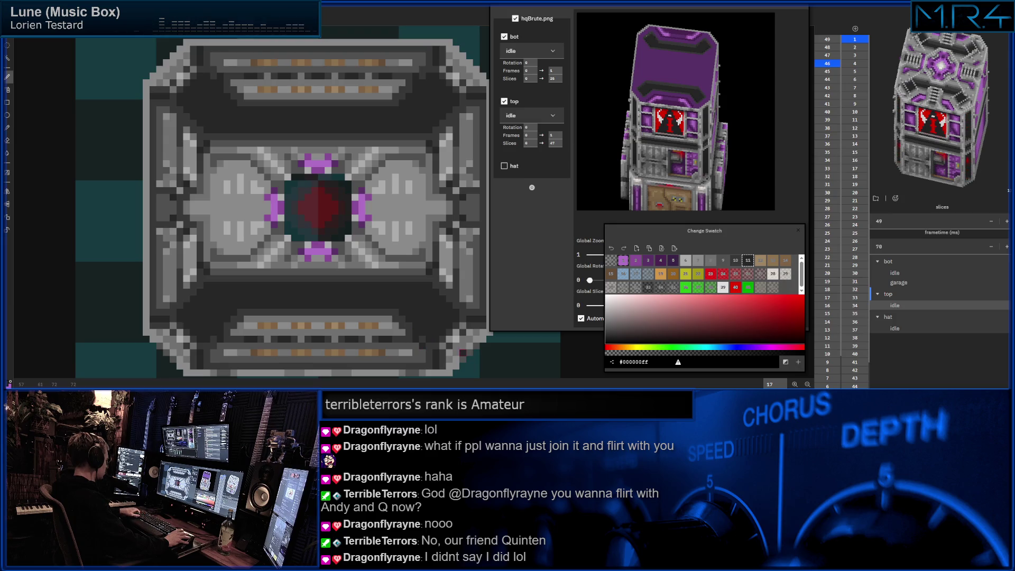
key(i)
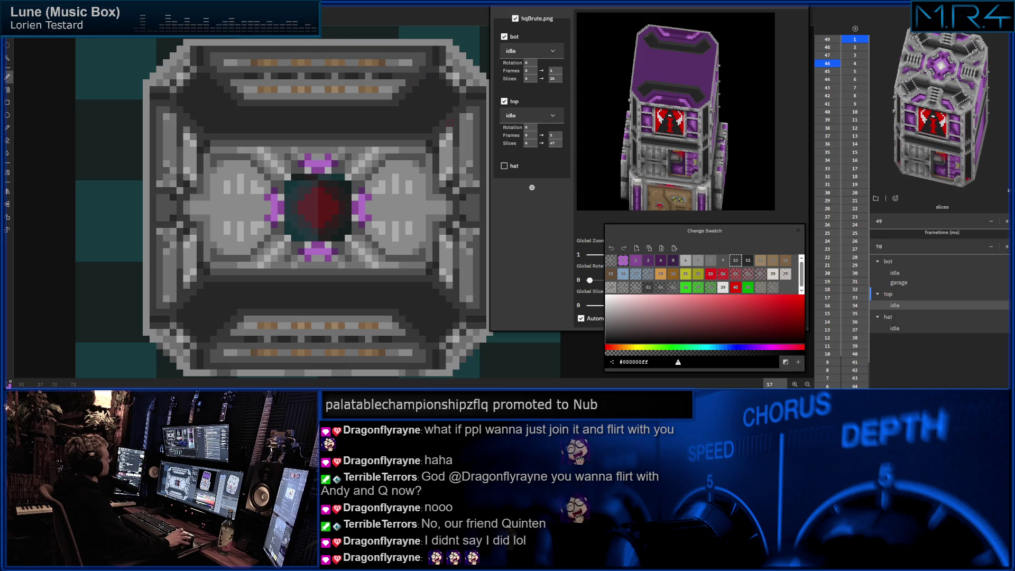
Shrink the 3D preview panel until its Global zoom, rotation and slice-distance sliders appear above the swatches
drag(428, 129, 382, 126)
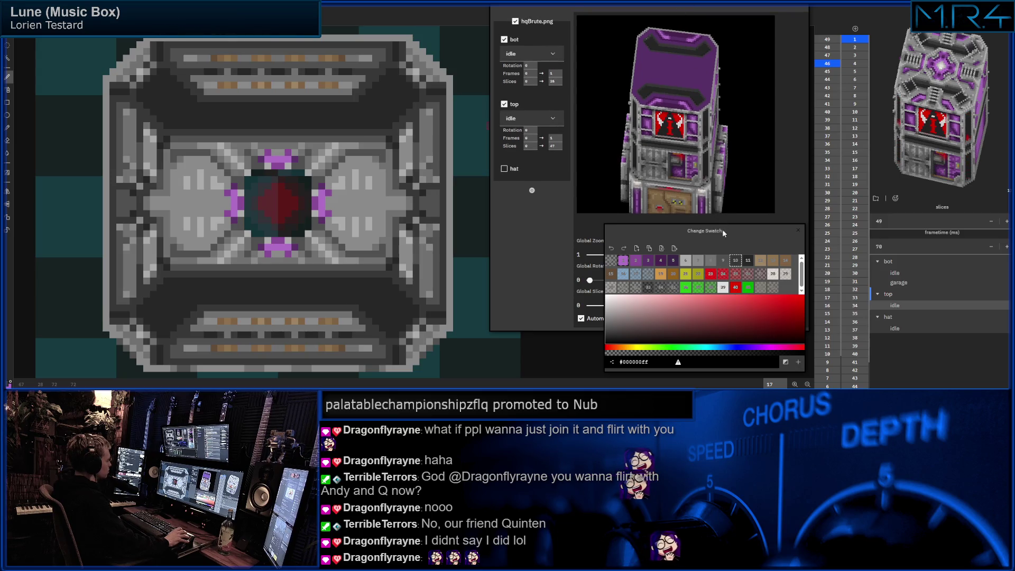
drag(722, 229, 733, 233)
drag(598, 320, 598, 202)
mouse_move(590, 161)
mouse_down()
mouse_move(608, 165)
mouse_move(587, 179)
mouse_move(595, 176)
mouse_up()
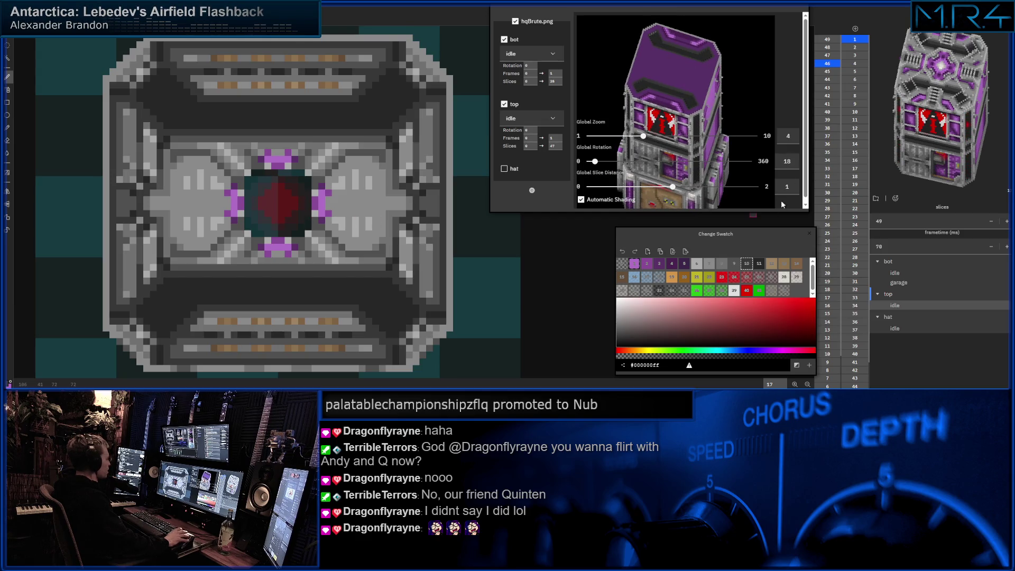
click(828, 56)
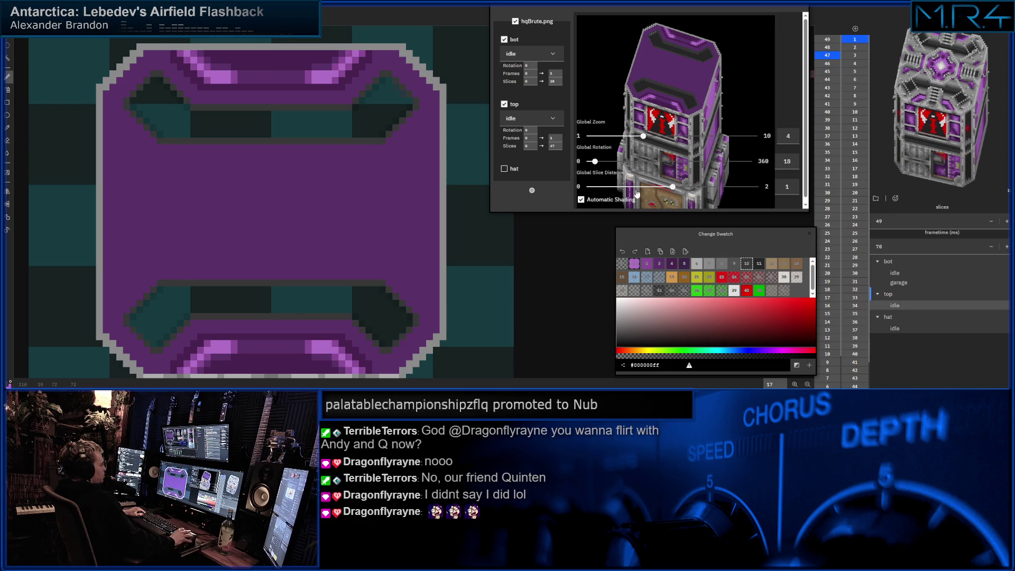
Scroll the top layer's Slices end value back and forth, settling on 45 for the lattice-and-core roof
scroll(555, 146, down, 9)
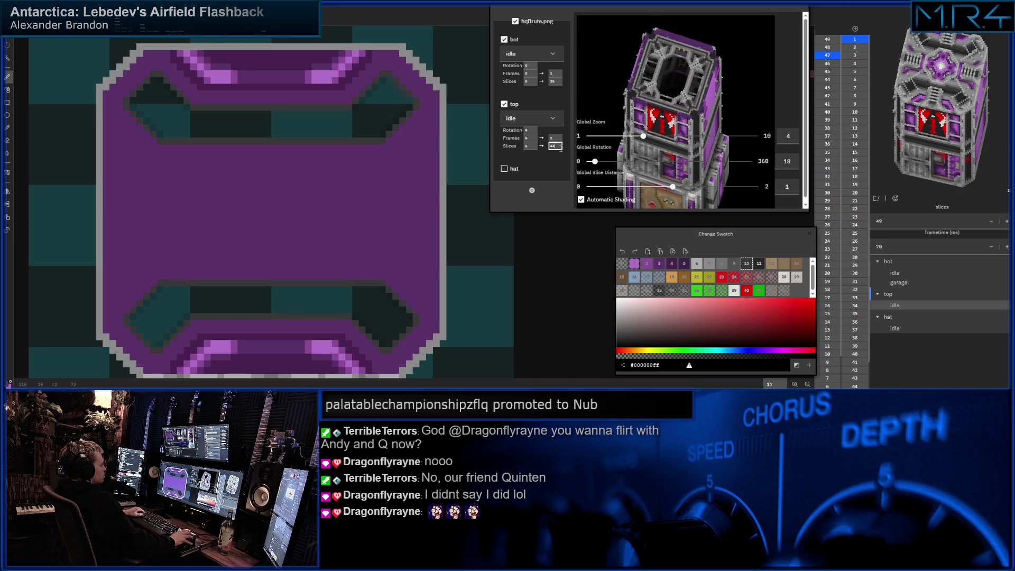
scroll(555, 146, down, 20)
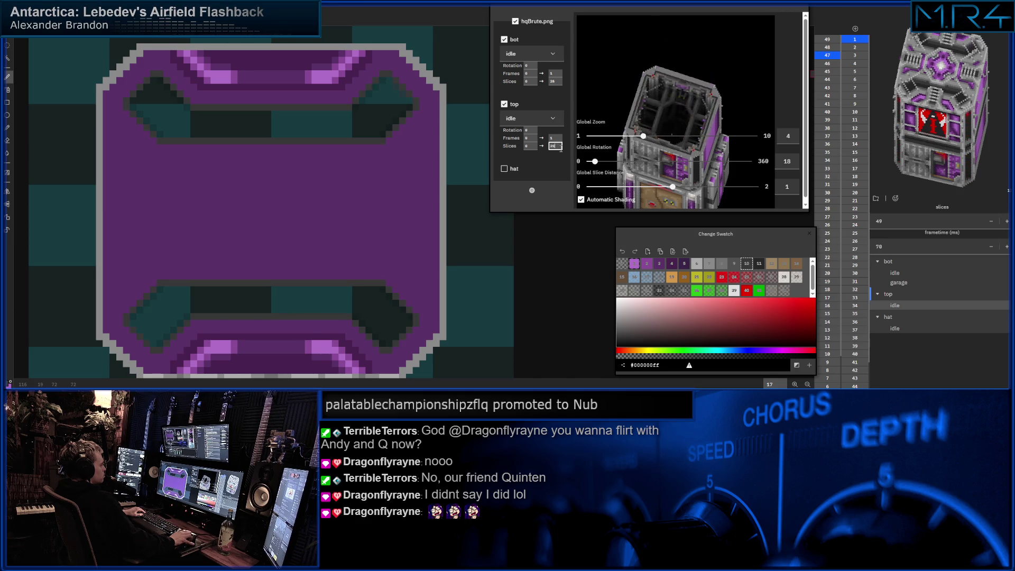
scroll(556, 146, down, 3)
scroll(555, 146, up, 12)
scroll(555, 146, down, 11)
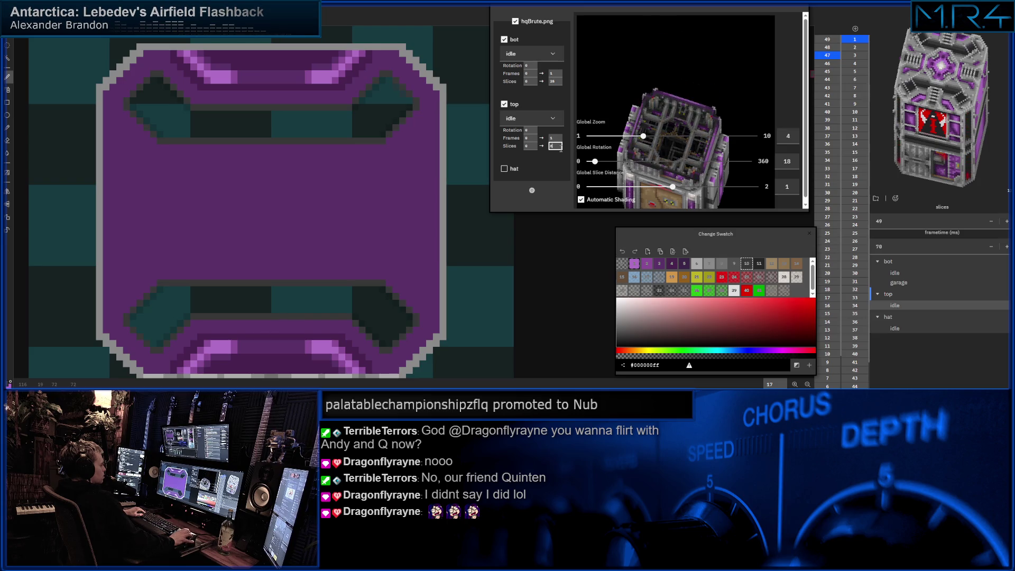
scroll(555, 146, up, 9)
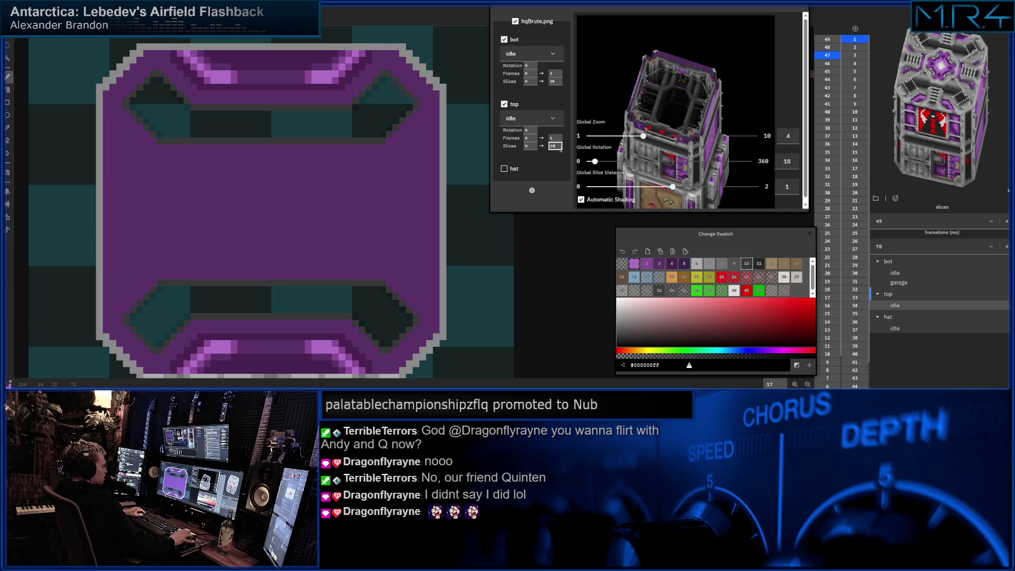
scroll(555, 146, up, 2)
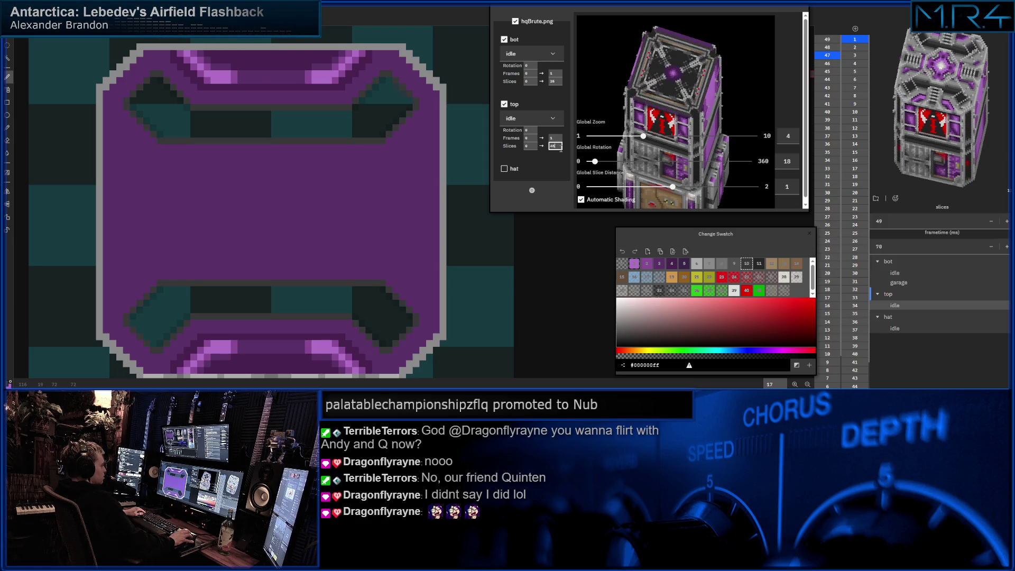
scroll(561, 150, down, 4)
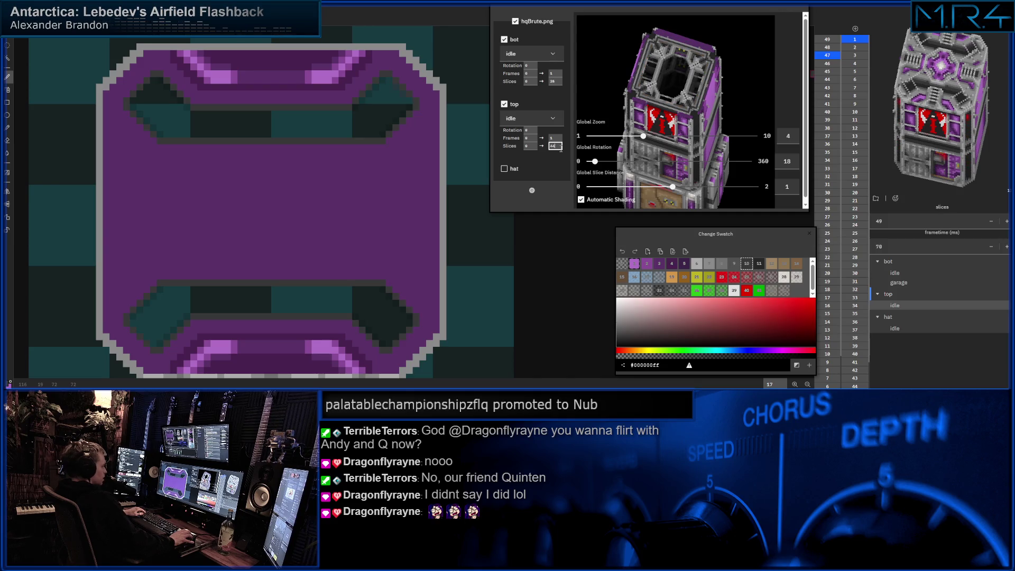
scroll(560, 150, up, 4)
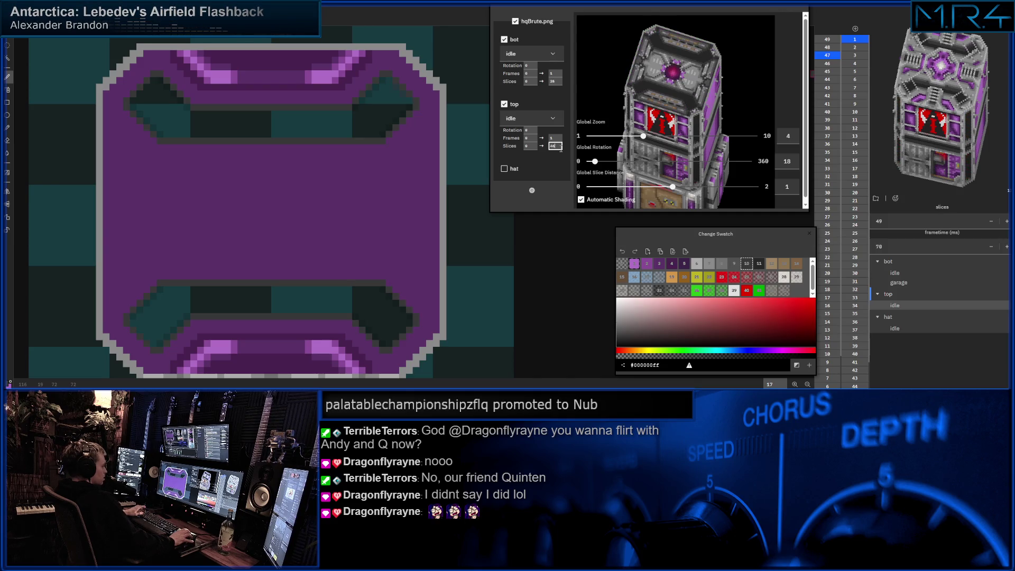
scroll(560, 150, down, 2)
scroll(561, 149, down, 1)
scroll(561, 150, up, 1)
scroll(561, 150, down, 1)
scroll(561, 149, up, 1)
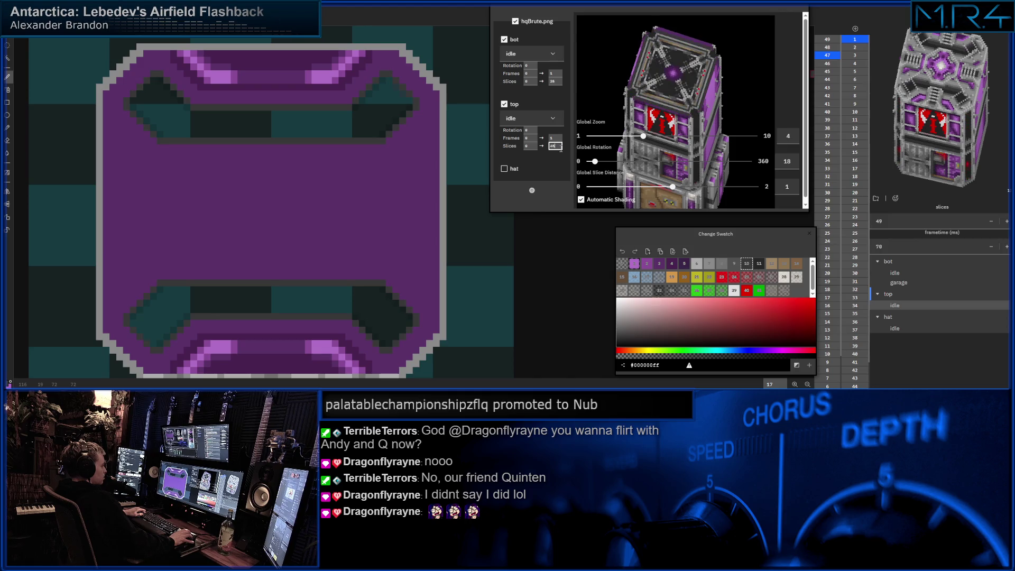
scroll(561, 149, down, 1)
On slice 45, paint red pixels at the core's centre, then set the top Slices end to 46
click(828, 73)
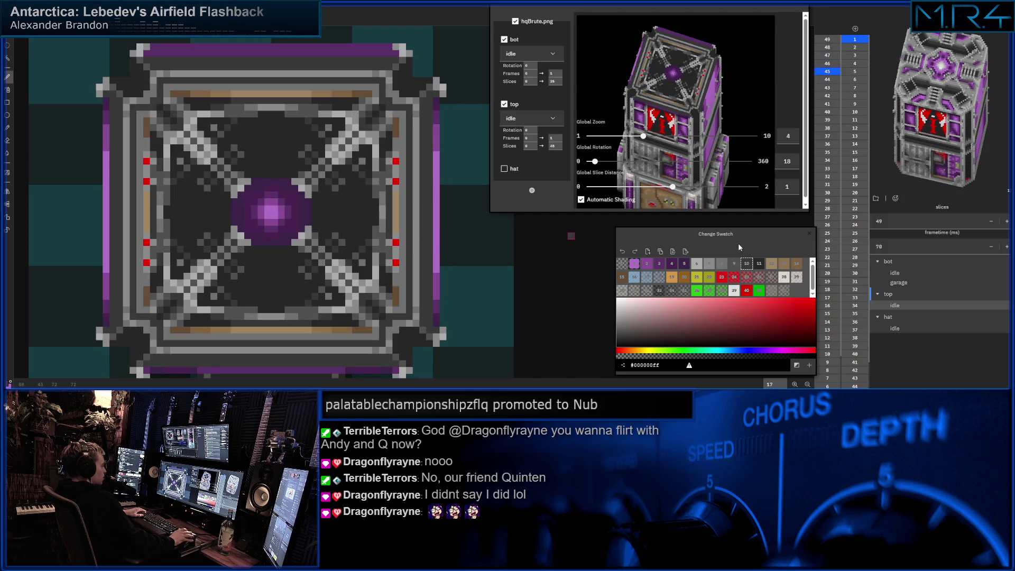
click(746, 292)
click(261, 209)
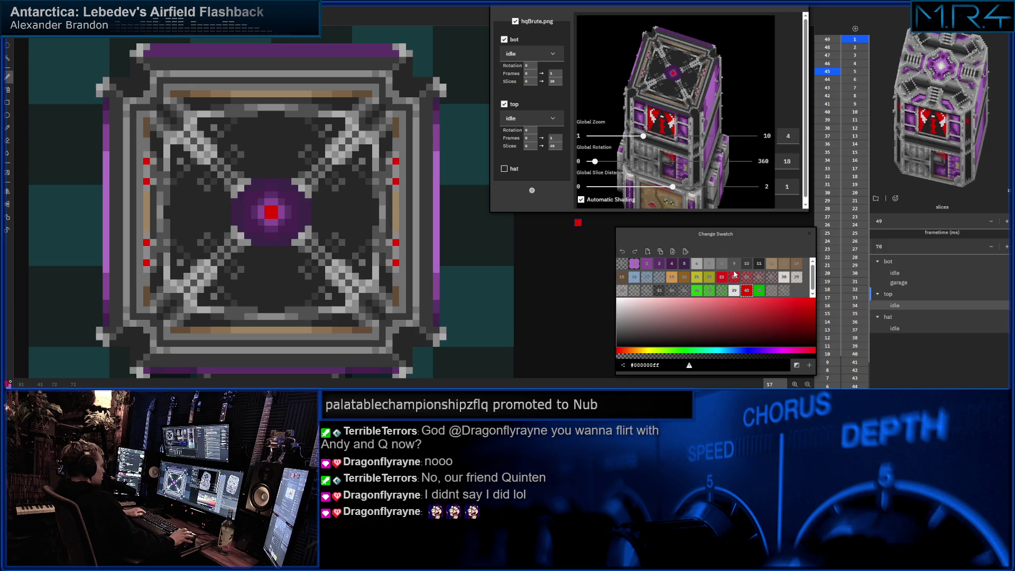
click(282, 222)
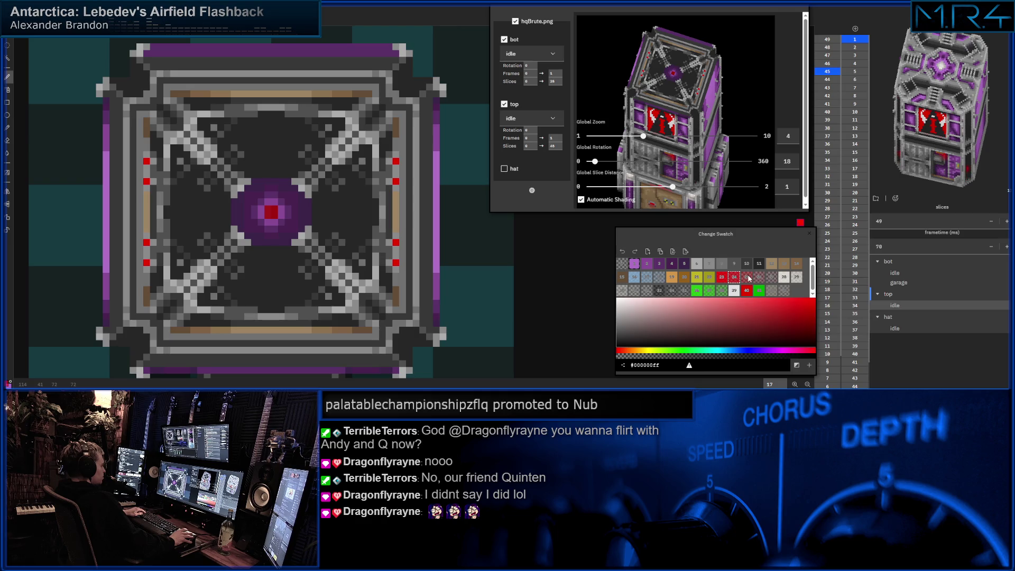
click(722, 278)
click(555, 145)
text(46)
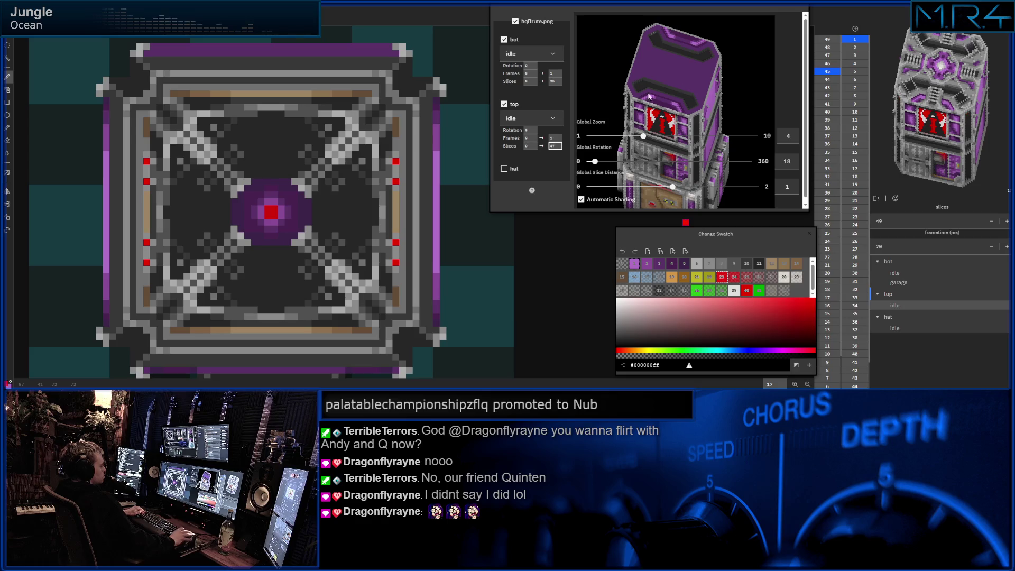
Show slice 47 on the canvas and pick purple palette swatch 8
click(828, 55)
click(828, 55)
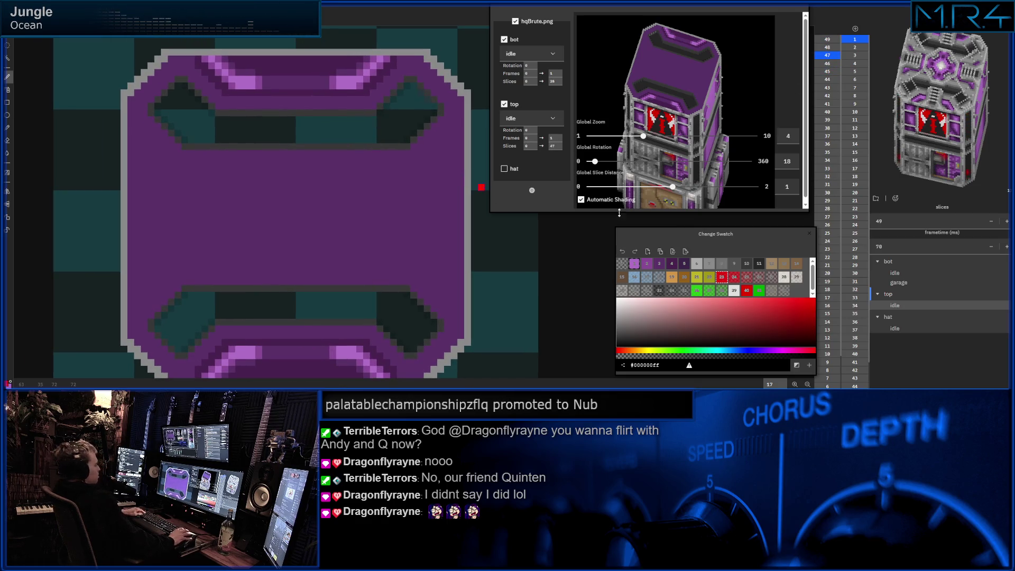
click(734, 264)
click(726, 265)
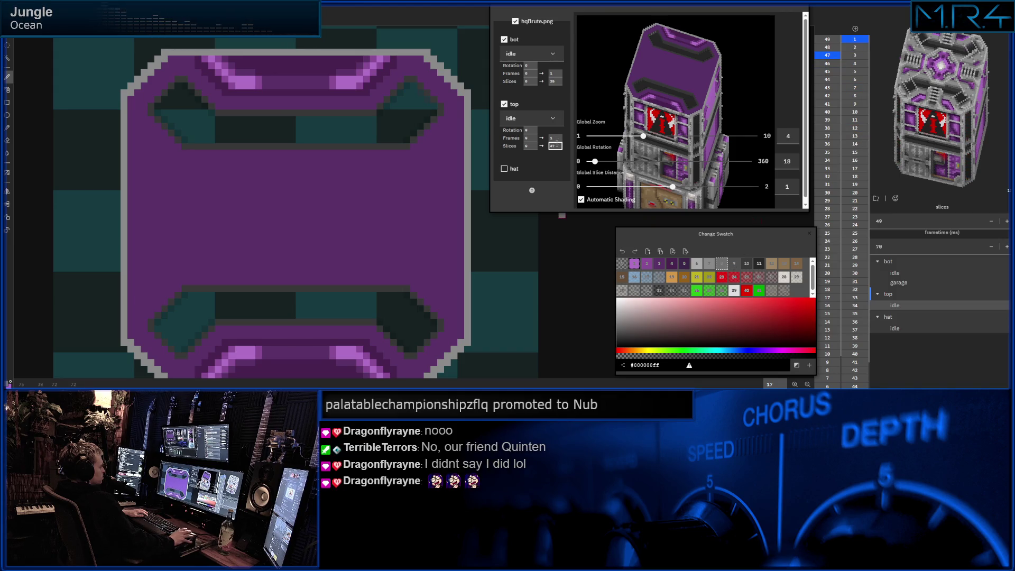
scroll(557, 145, down, 1)
scroll(557, 145, down, 1)
scroll(557, 145, up, 1)
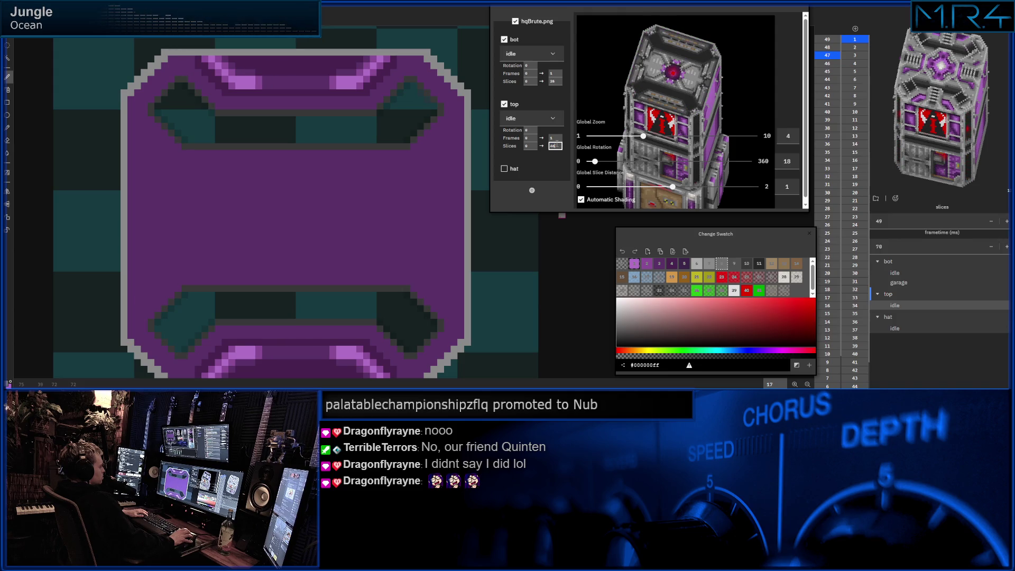
scroll(557, 145, up, 1)
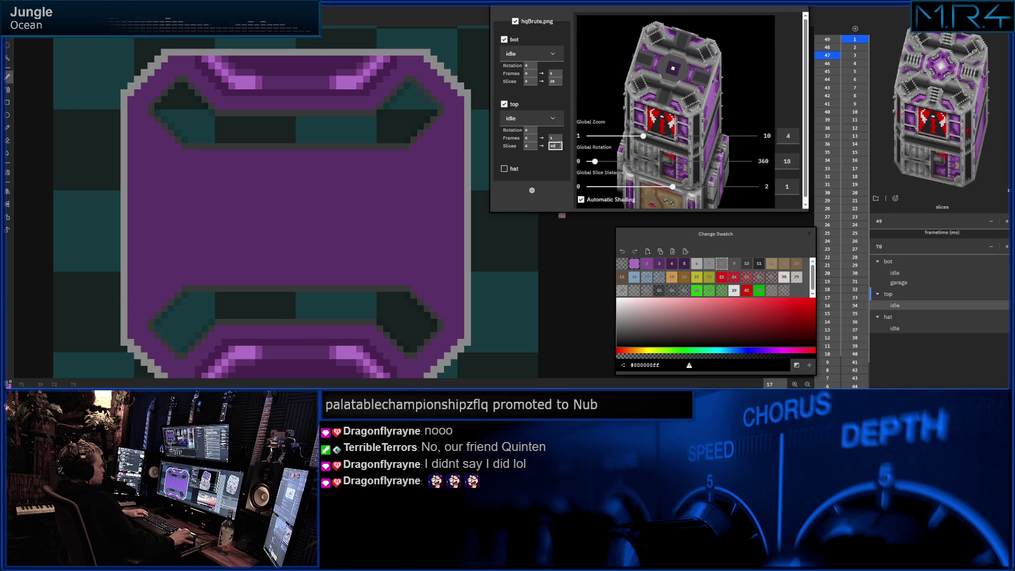
Raise the top part's Slices end to 49 and choose yellow as the drawing colour
key(Up)
key(Down)
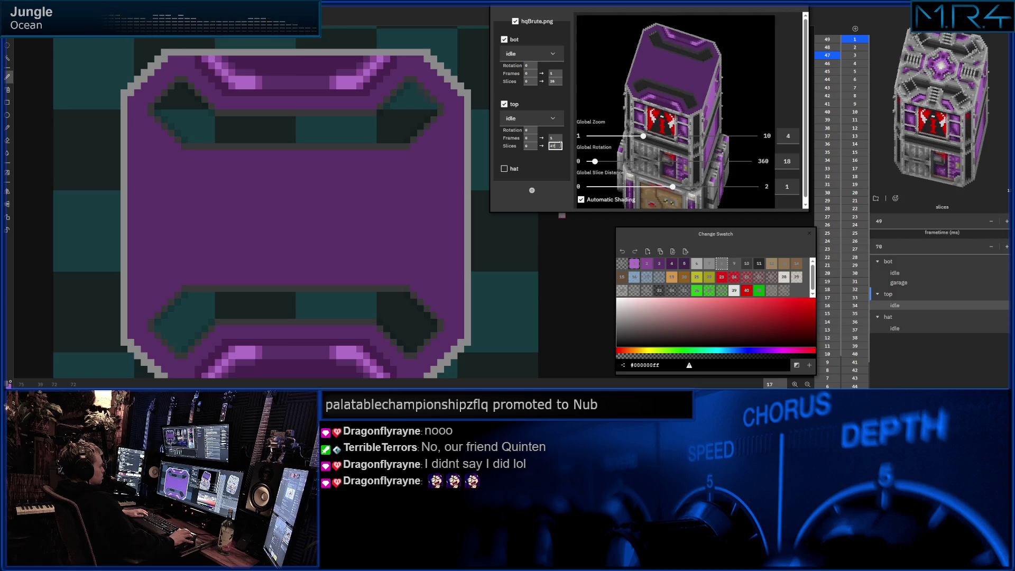
key(Up)
key(Up)
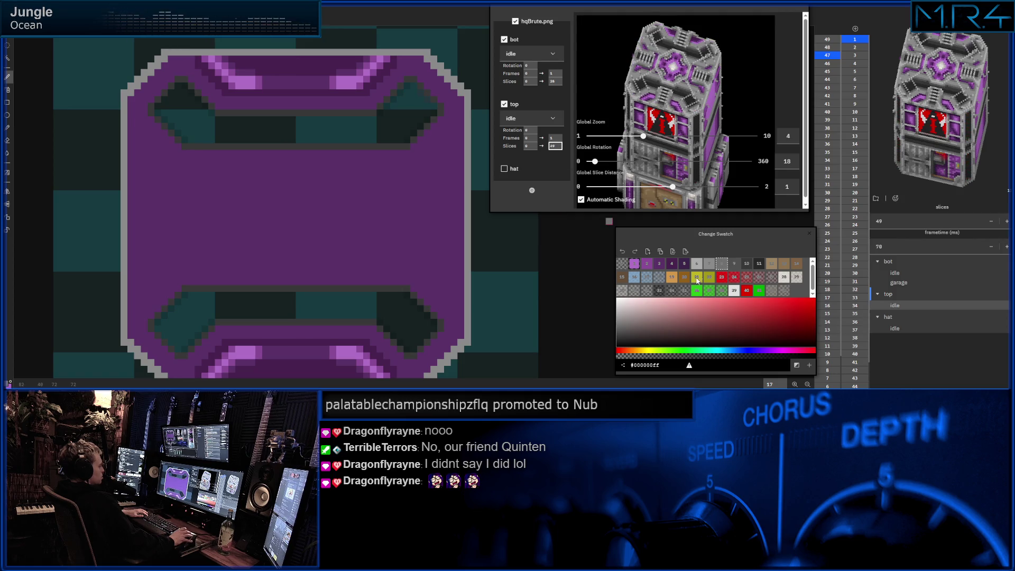
click(726, 278)
click(696, 277)
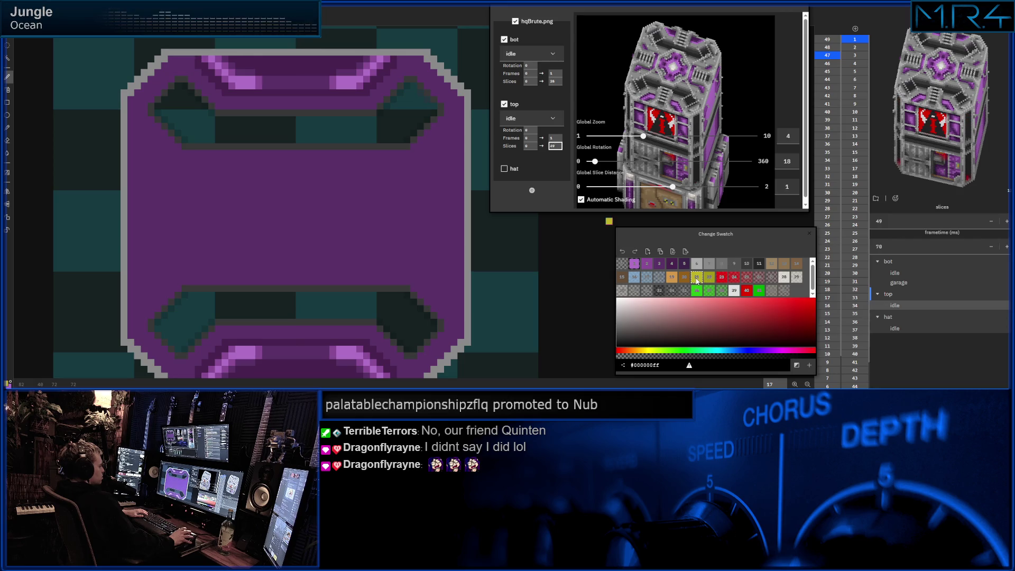
click(366, 207)
key(ctrl+z)
Flood-fill the slice body yellow as a test, rotate the preview, then fill it back purple
key(e)
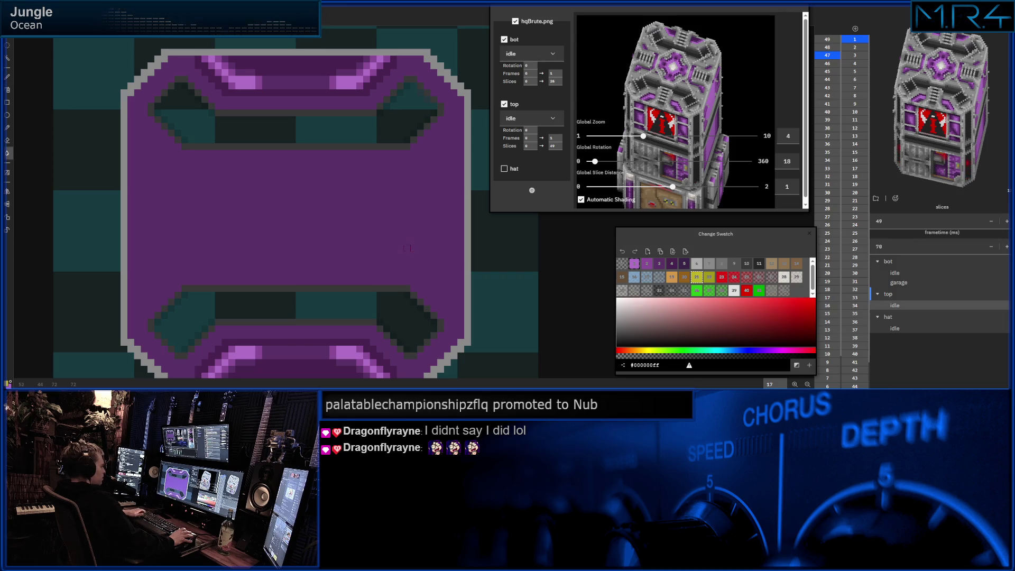
click(346, 215)
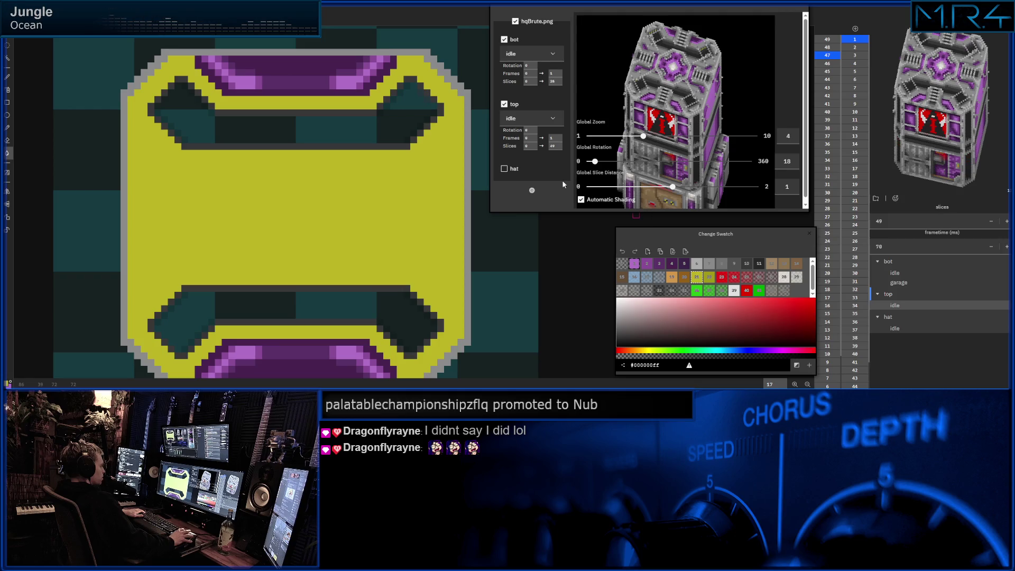
mouse_move(595, 161)
mouse_down()
mouse_move(651, 169)
mouse_move(585, 174)
mouse_move(608, 170)
mouse_move(586, 174)
mouse_move(600, 174)
mouse_up()
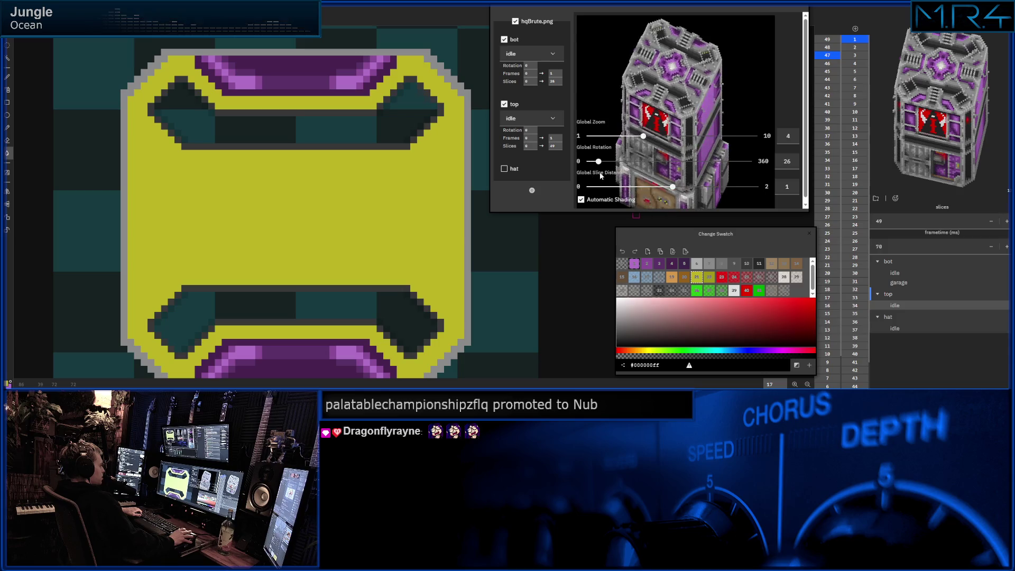
click(381, 180)
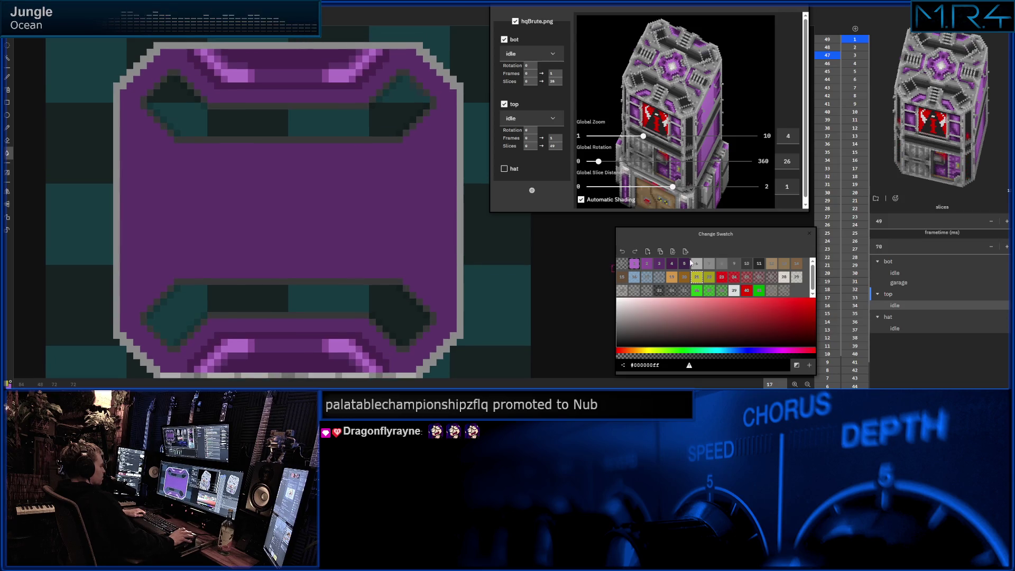
Flood-fill the purple interior with the transparent swatch, leaving the grey outline and purple bars
click(660, 265)
click(722, 266)
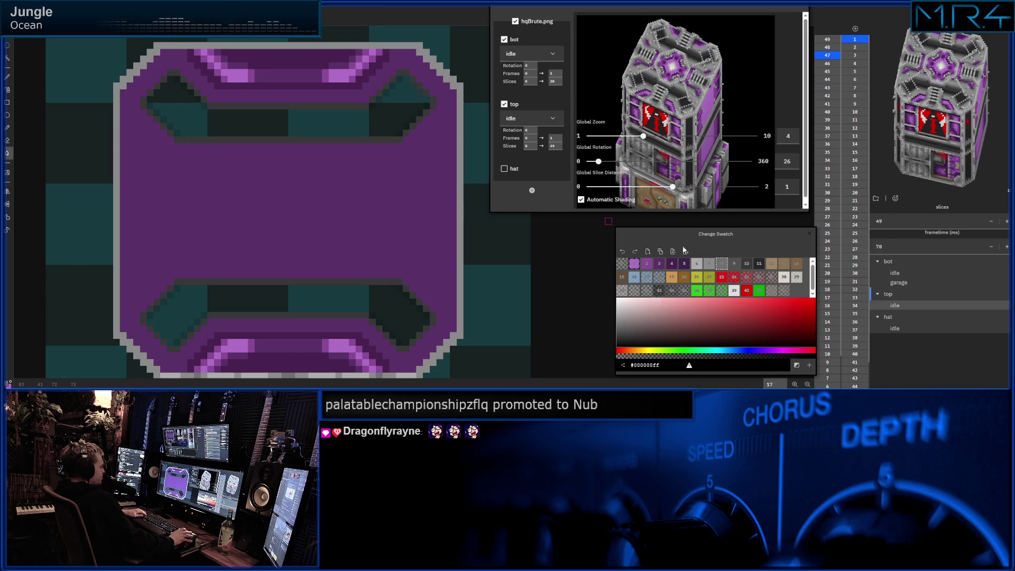
click(684, 291)
click(338, 214)
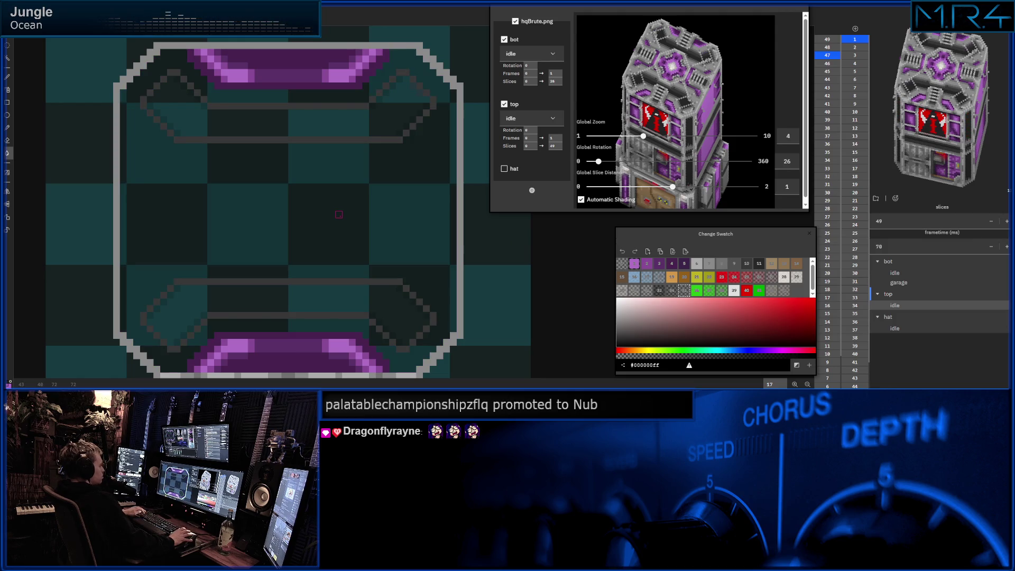
Scroll through the top part's Slices end values to compare roof caps in the preview
click(554, 145)
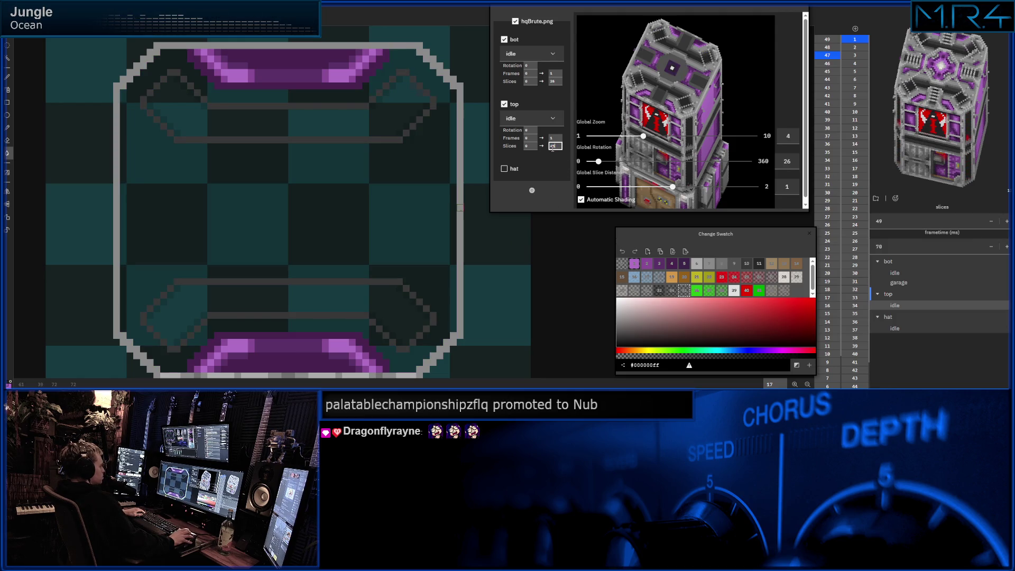
scroll(552, 146, up, 2)
scroll(552, 146, down, 4)
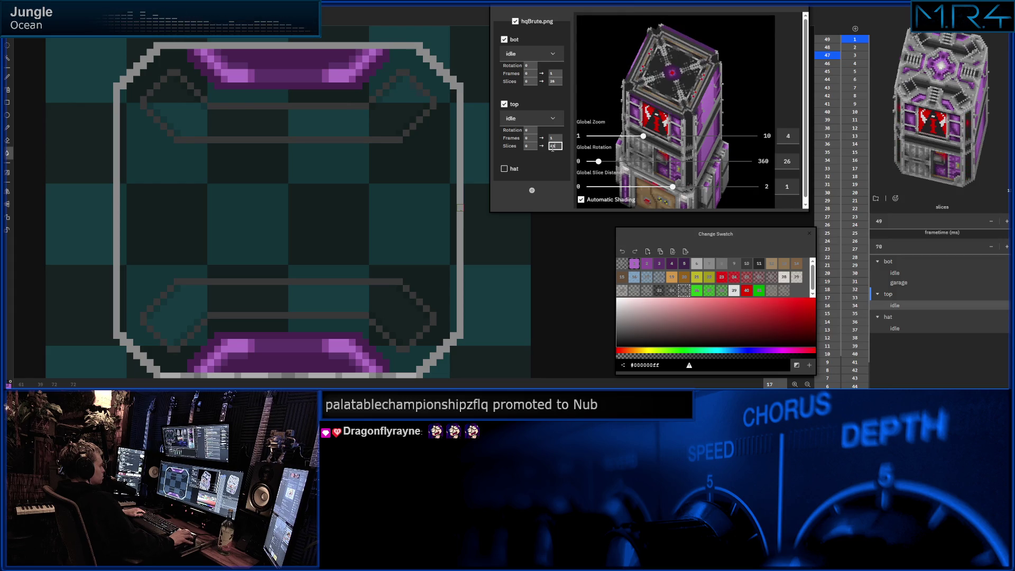
scroll(553, 146, down, 2)
scroll(553, 146, up, 2)
scroll(552, 146, down, 1)
scroll(553, 146, up, 1)
scroll(553, 148, down, 1)
scroll(552, 148, up, 1)
scroll(552, 148, down, 2)
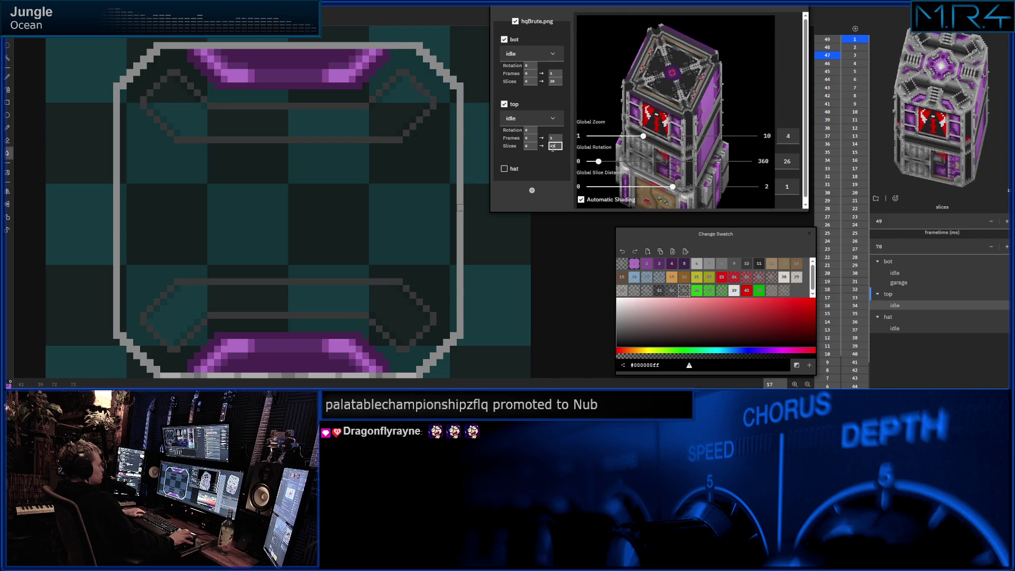
scroll(553, 146, up, 2)
scroll(552, 146, down, 1)
scroll(552, 146, up, 2)
scroll(552, 148, down, 1)
scroll(552, 148, up, 1)
scroll(552, 148, down, 1)
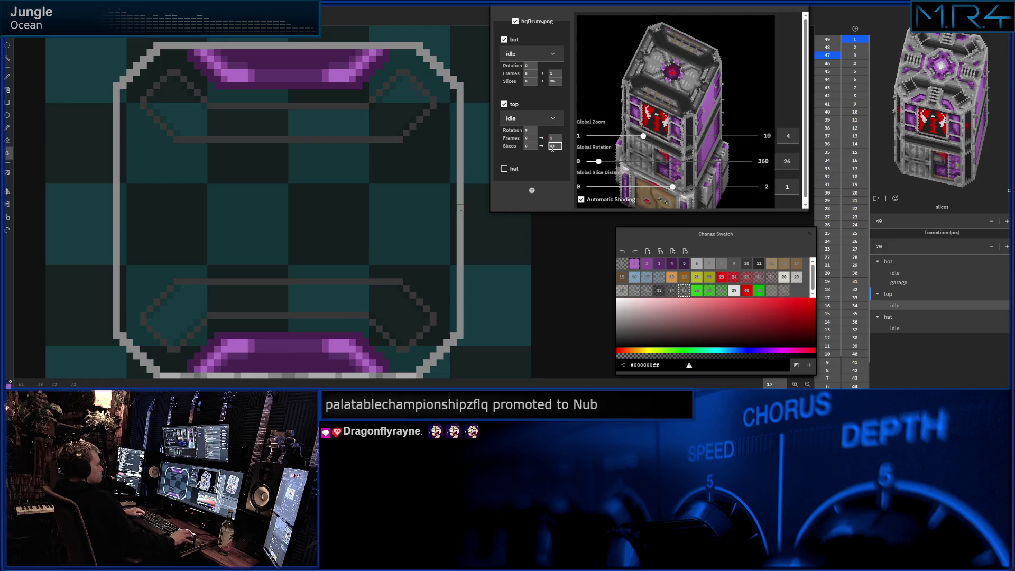
scroll(552, 148, up, 1)
scroll(552, 148, up, 1)
scroll(552, 148, down, 1)
scroll(553, 148, up, 1)
scroll(552, 148, down, 1)
scroll(553, 149, up, 1)
scroll(552, 148, down, 1)
scroll(553, 148, up, 1)
scroll(552, 148, down, 1)
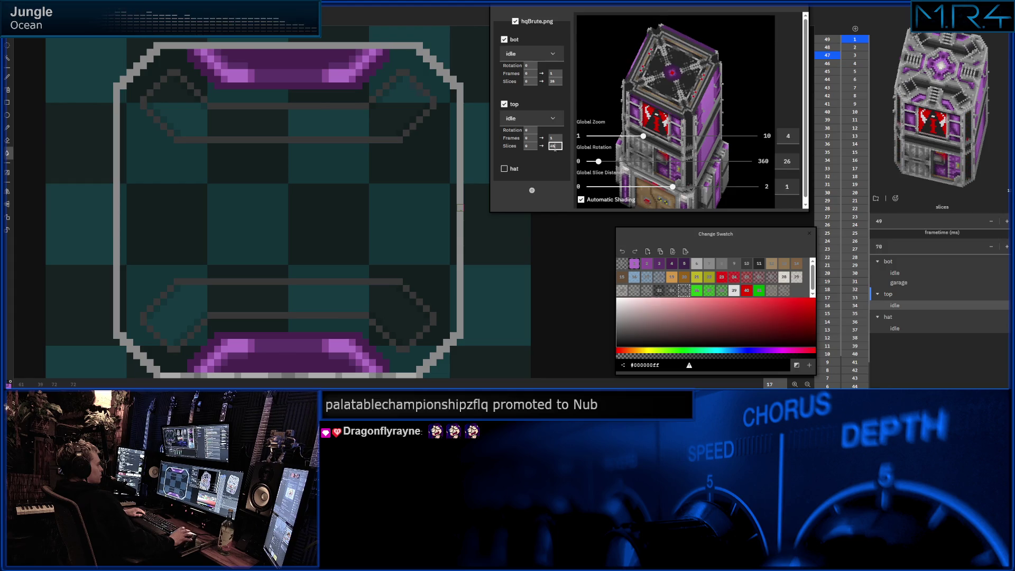
Show slice 45 on the canvas with palette colour 8 and the pencil, undoing a test line
click(832, 85)
click(833, 82)
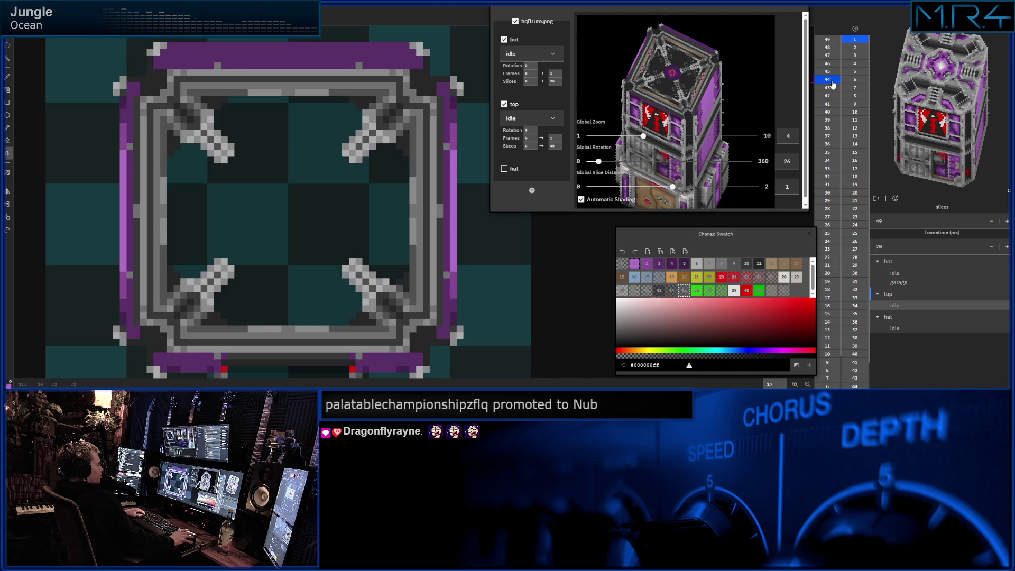
click(827, 71)
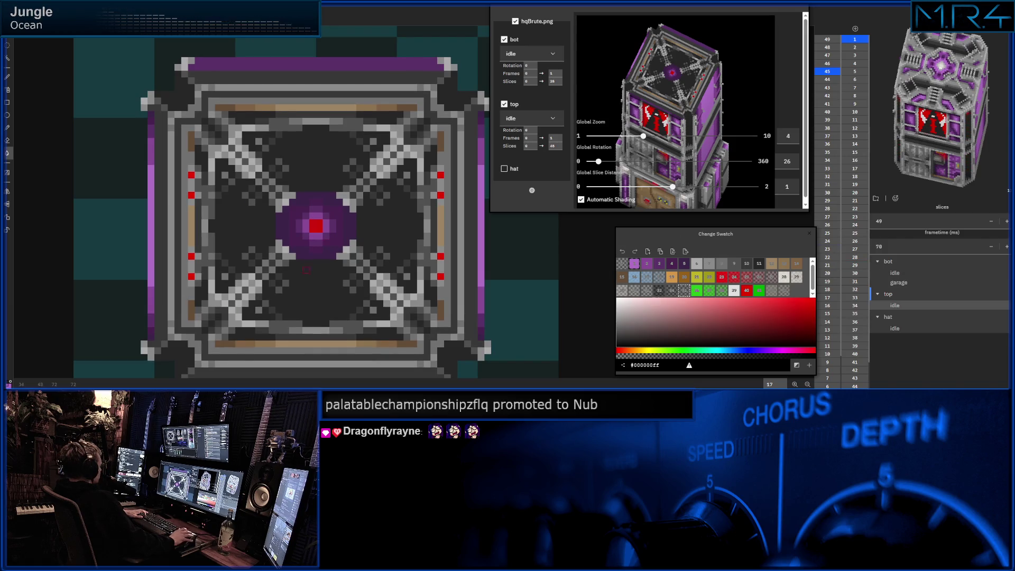
click(721, 264)
key(b)
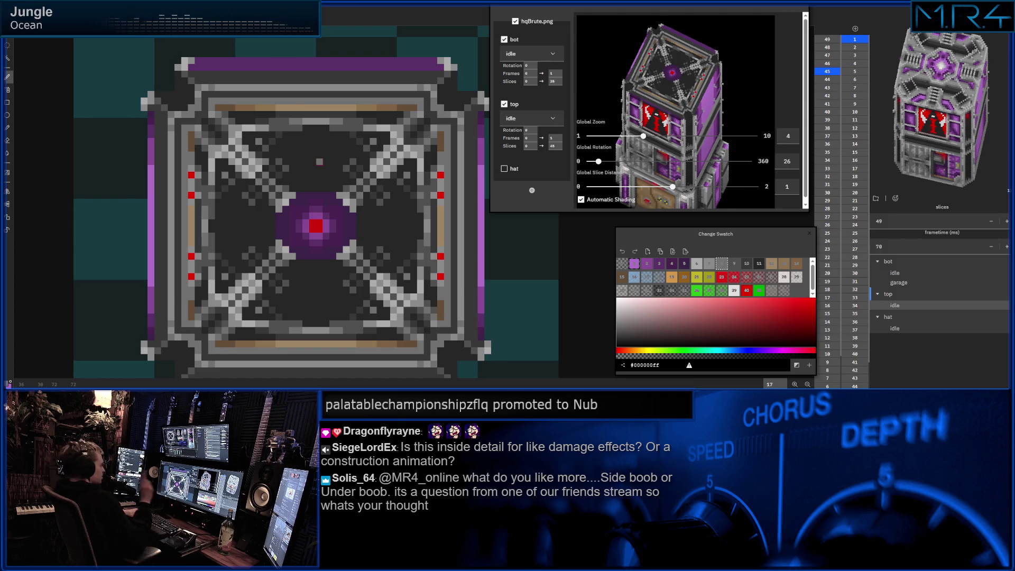
drag(268, 162, 367, 162)
key(ctrl+z)
Retype and scroll the top part's Slices end, finally setting it to 47
click(559, 145)
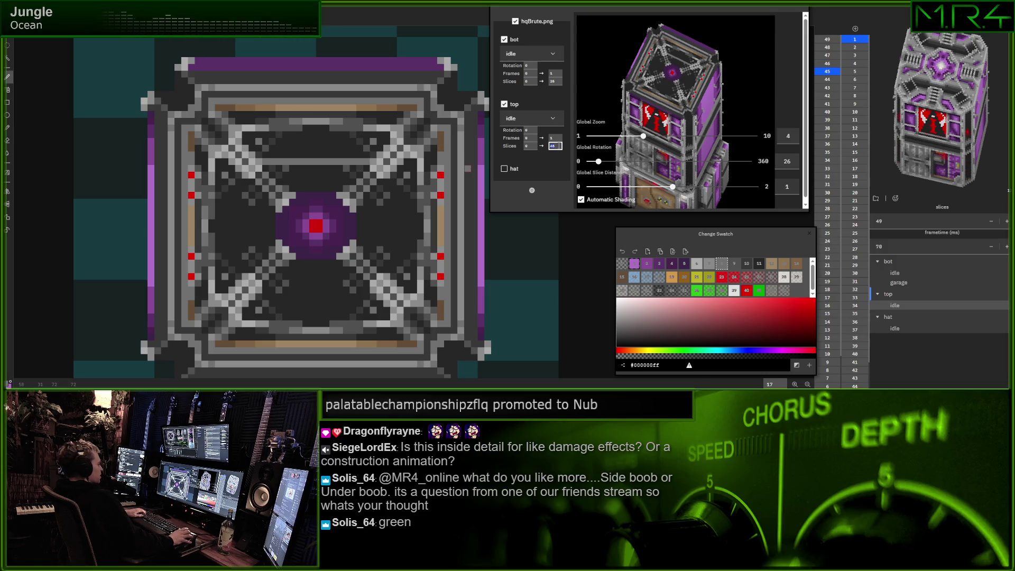
text(16)
scroll(555, 146, up, 17)
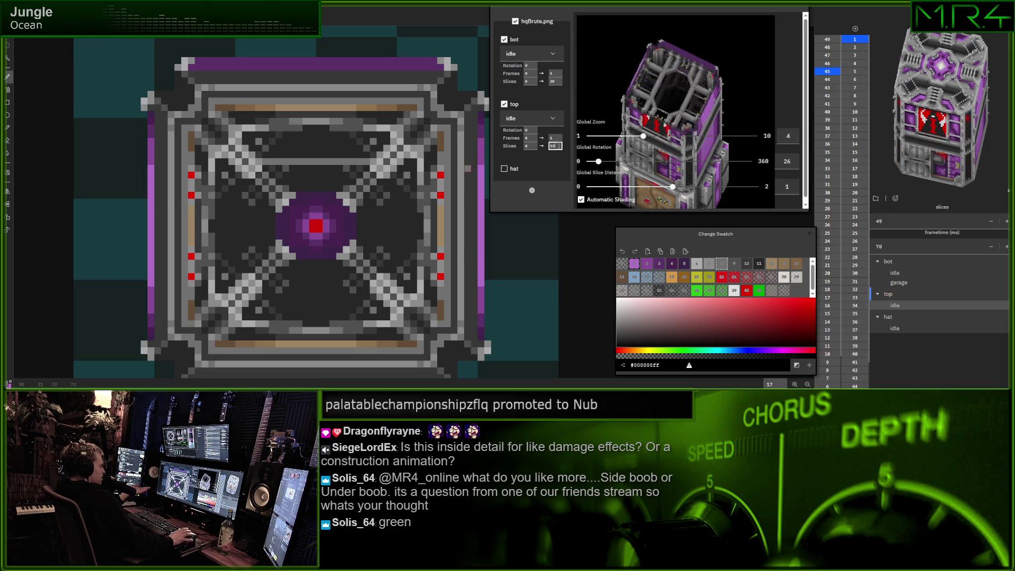
scroll(555, 146, up, 16)
scroll(555, 145, down, 1)
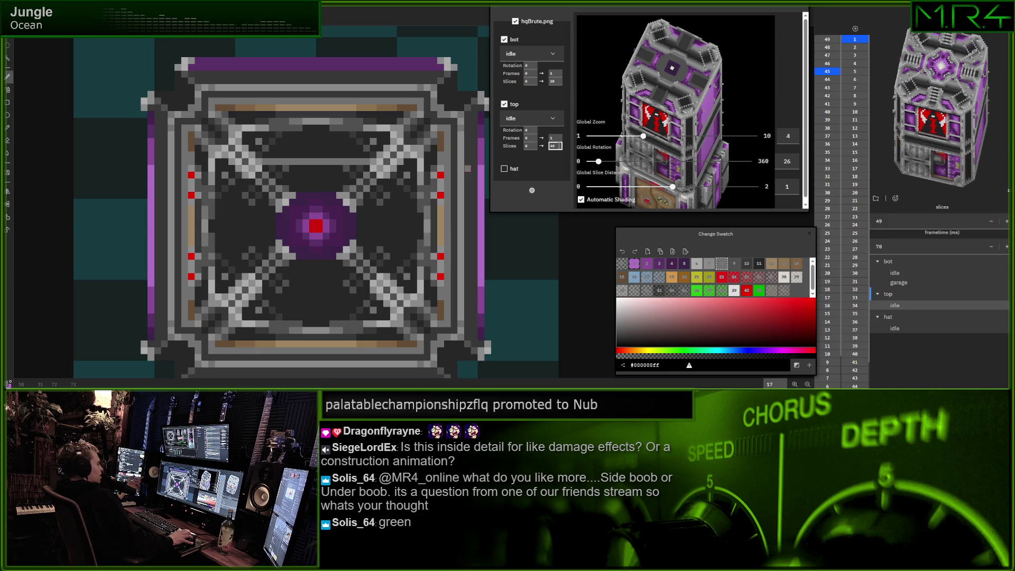
scroll(555, 146, down, 1)
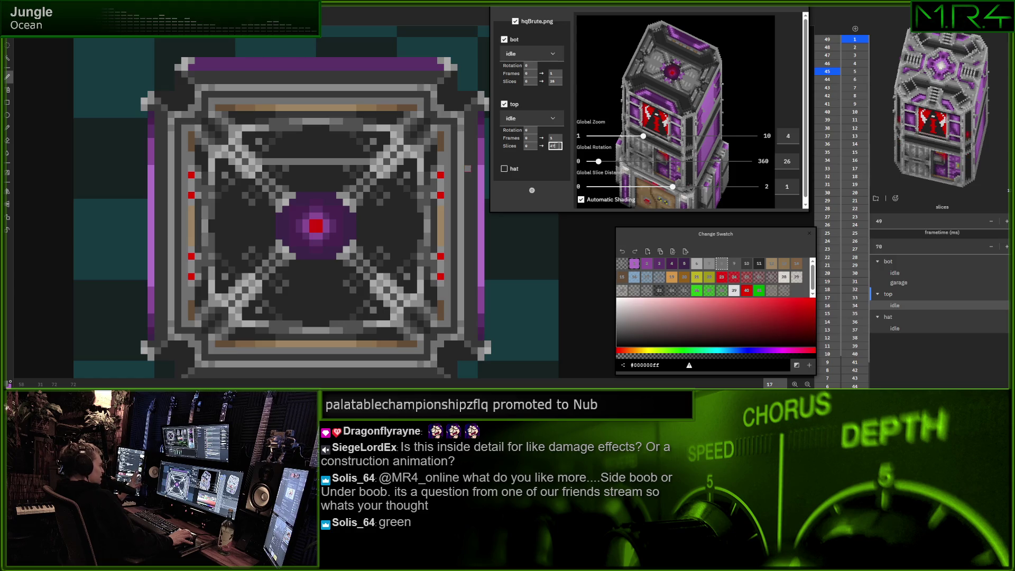
scroll(556, 146, up, 1)
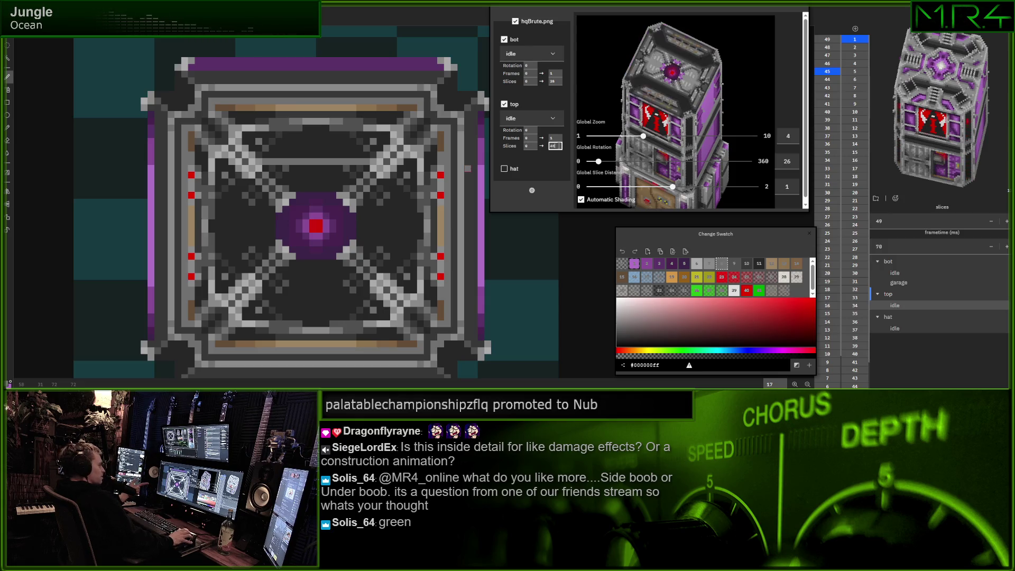
key(Down)
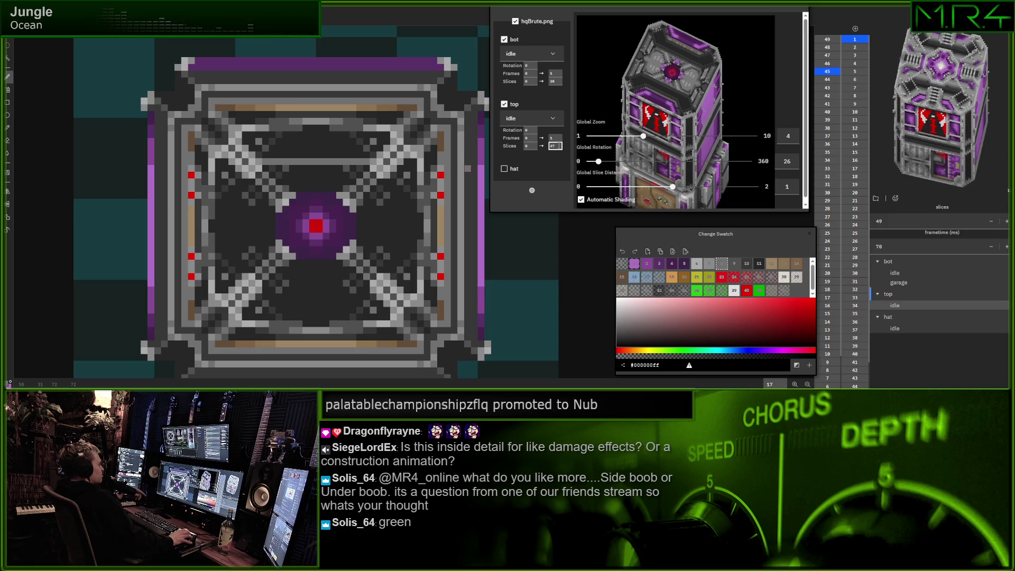
Compare the top part ending at slice 48 versus 49 by retyping its last digit, leaving 48
key(Up)
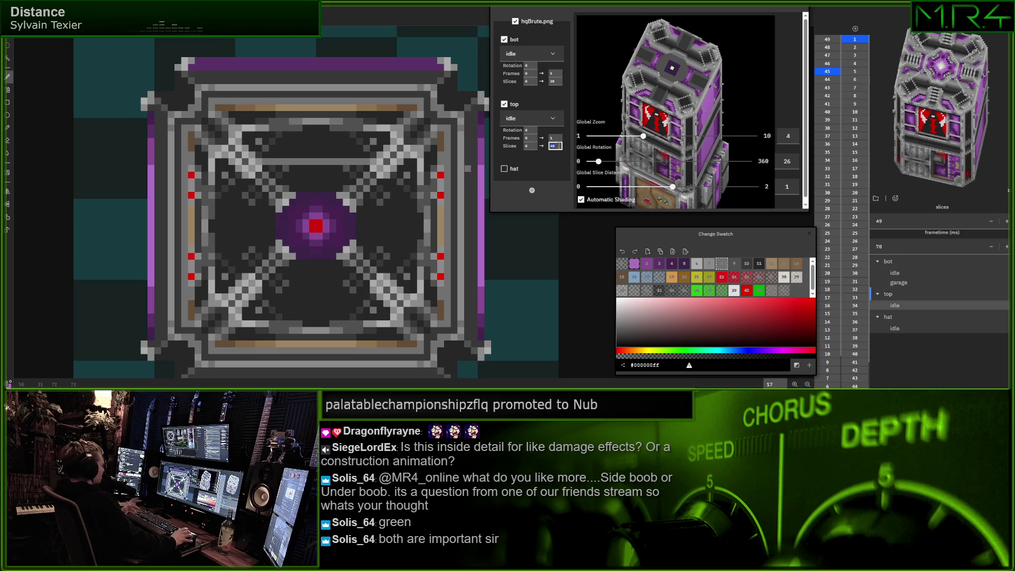
text(47)
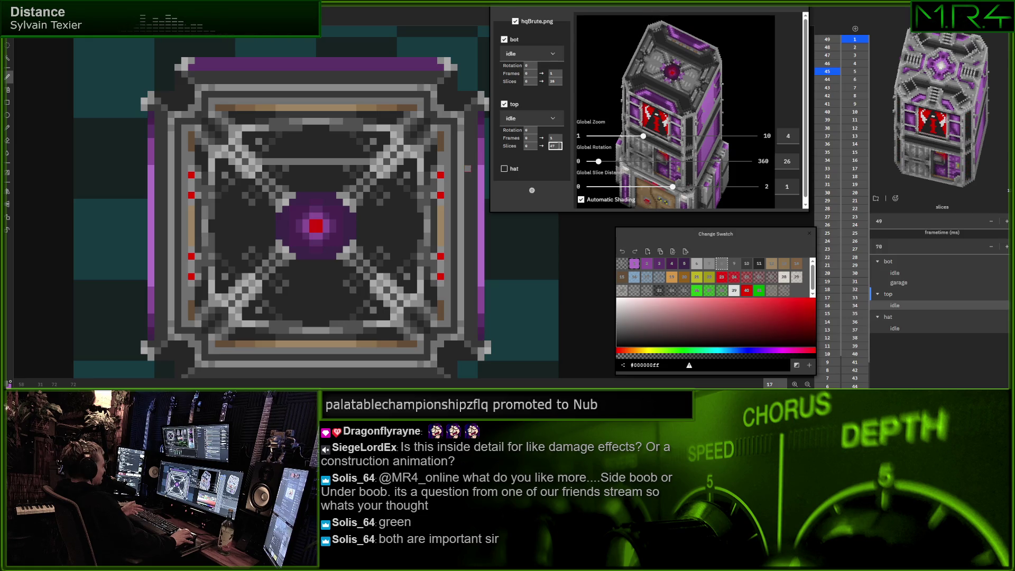
key(BackSpace)
text(8)
key(BackSpace)
text(9)
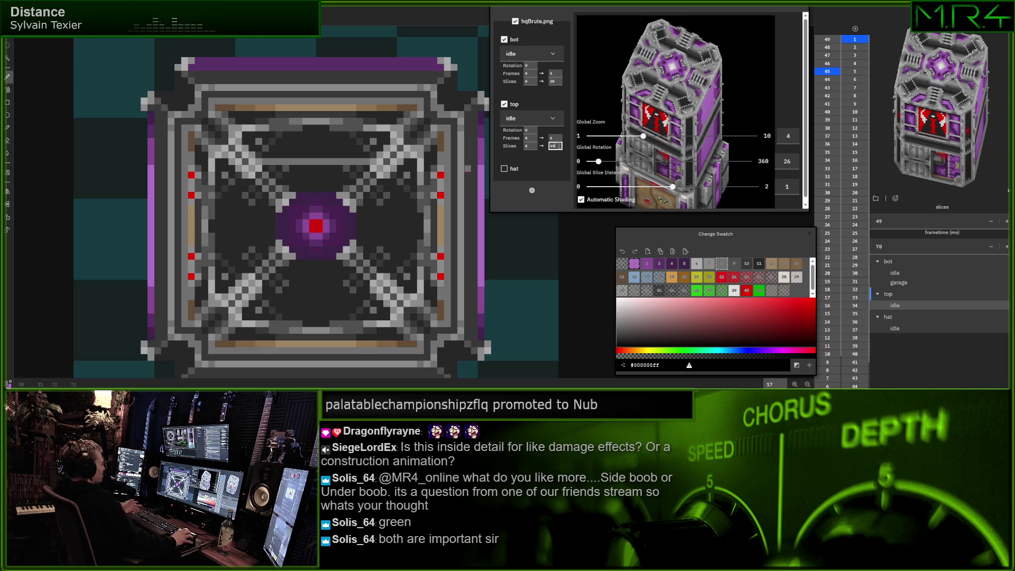
key(BackSpace)
text(8)
key(BackSpace)
text(9)
key(BackSpace)
text(8)
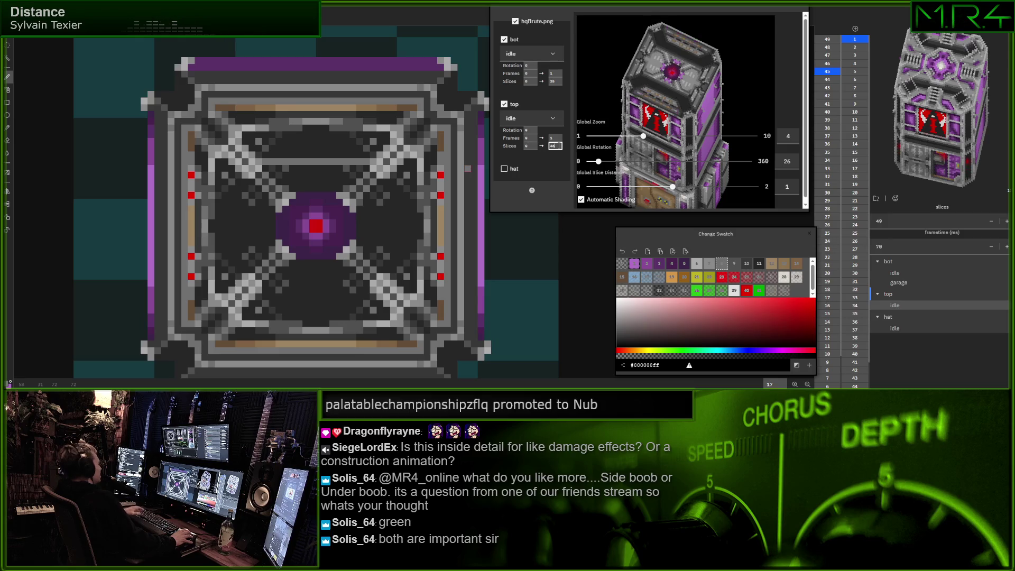
key(BackSpace)
text(9)
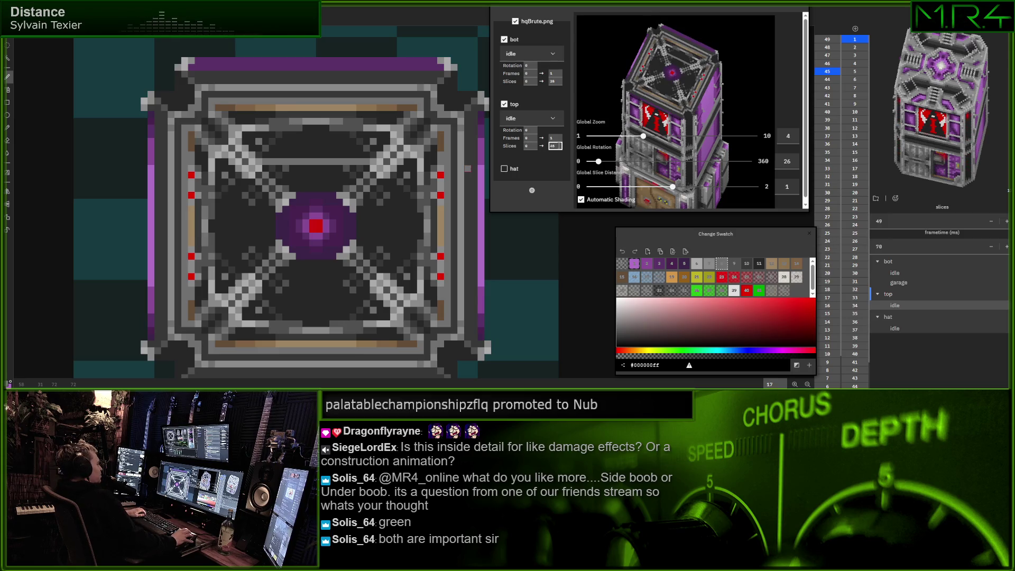
key(BackSpace)
text(9)
key(BackSpace)
text(8)
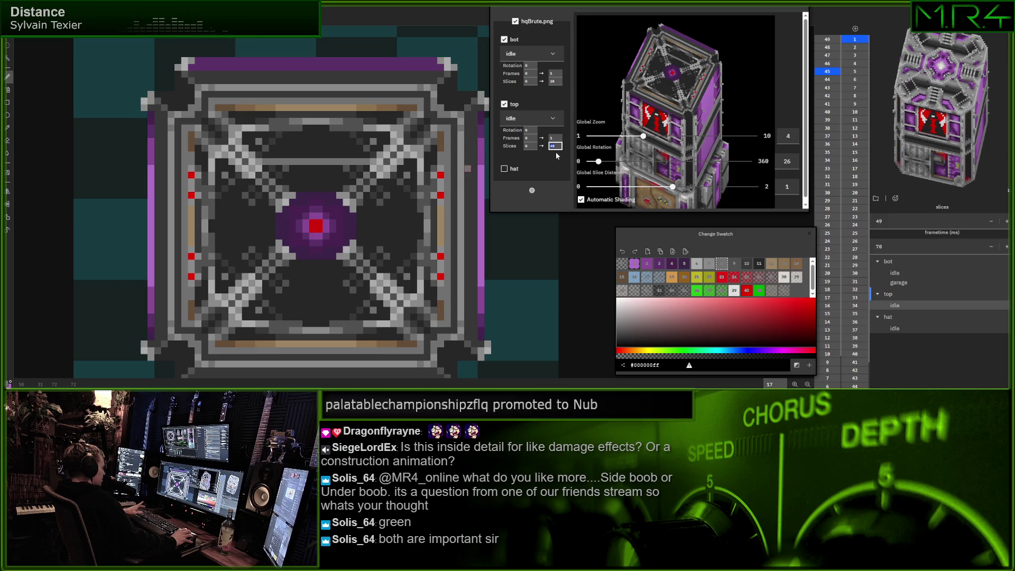
Commit the Slices end value, then scroll it to test lower endings around 44
double_click(557, 147)
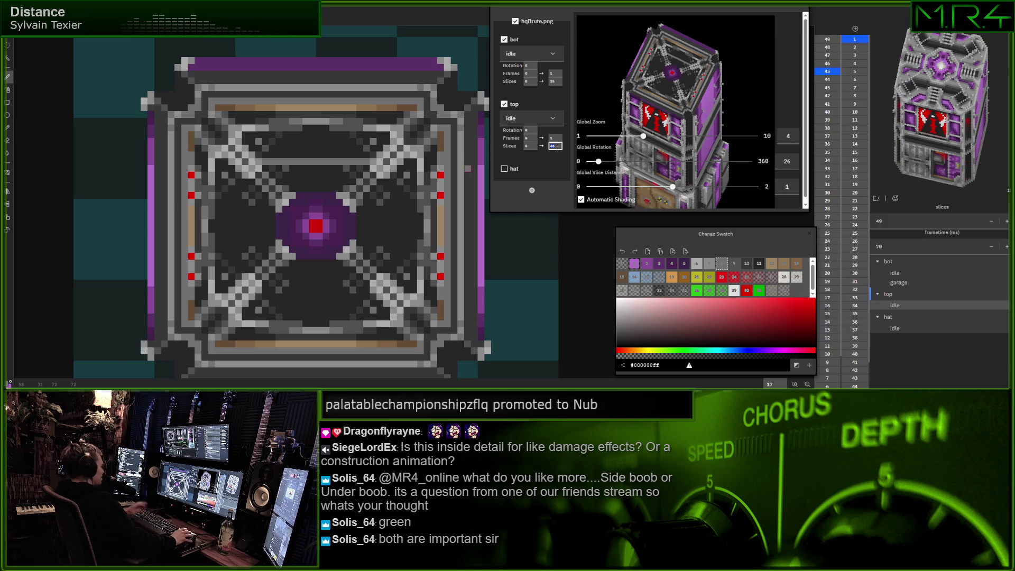
click(558, 160)
click(555, 146)
scroll(555, 146, down, 1)
scroll(555, 146, up, 4)
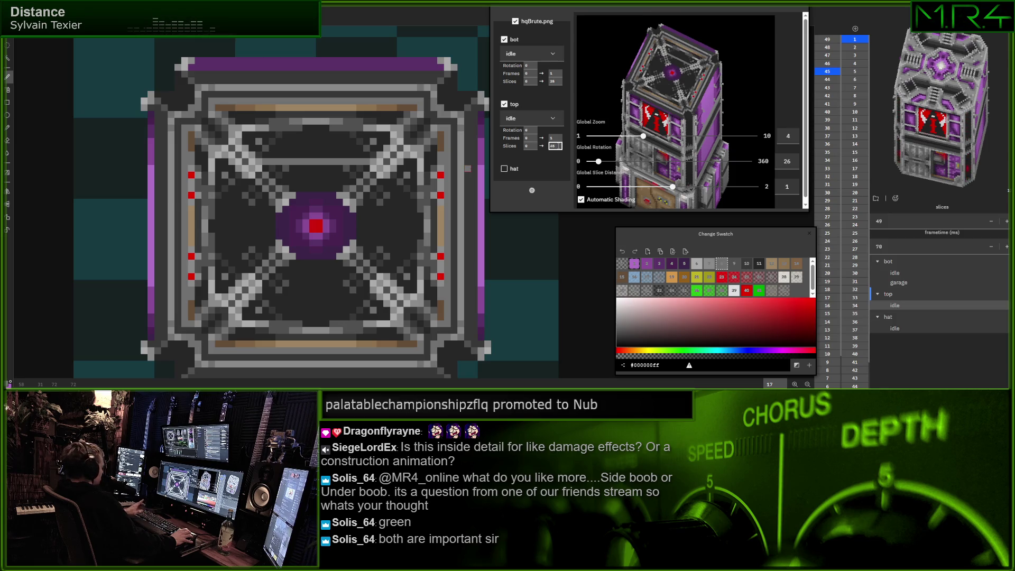
scroll(555, 146, down, 4)
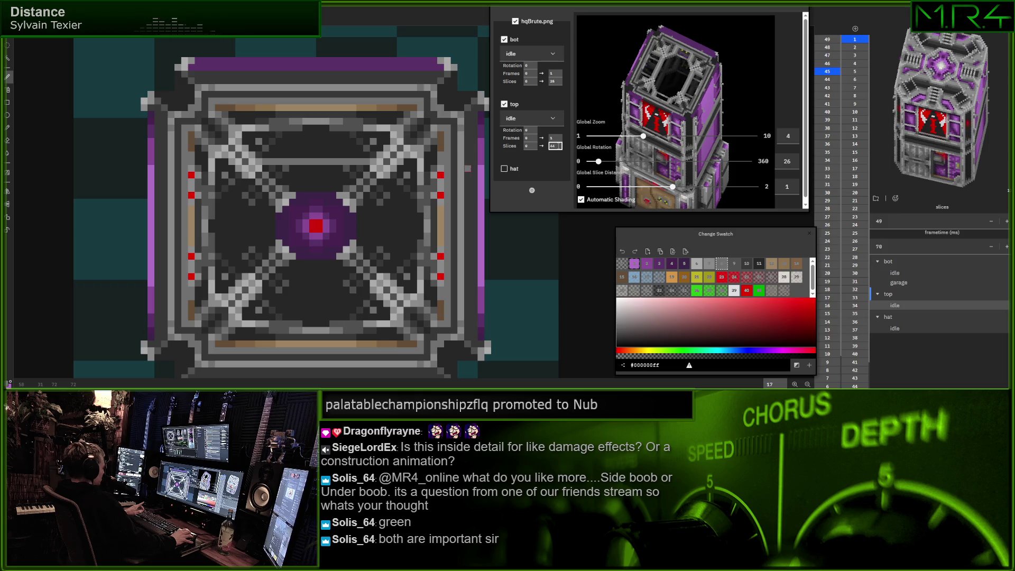
scroll(555, 146, up, 4)
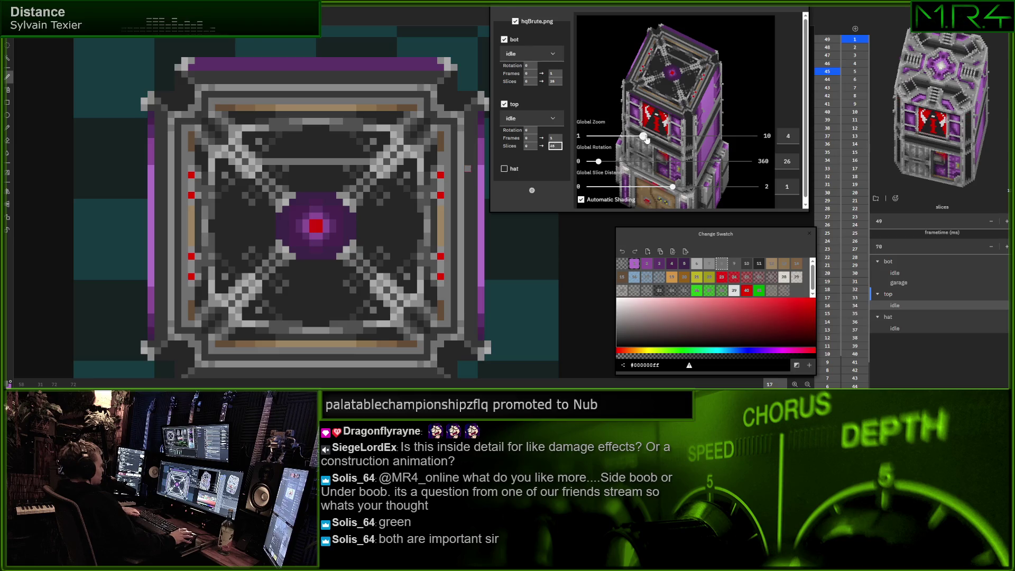
Set Global Zoom to 1, enlarge the preview panel, and try Slices end values 24, 35 and 45
drag(638, 143, 588, 139)
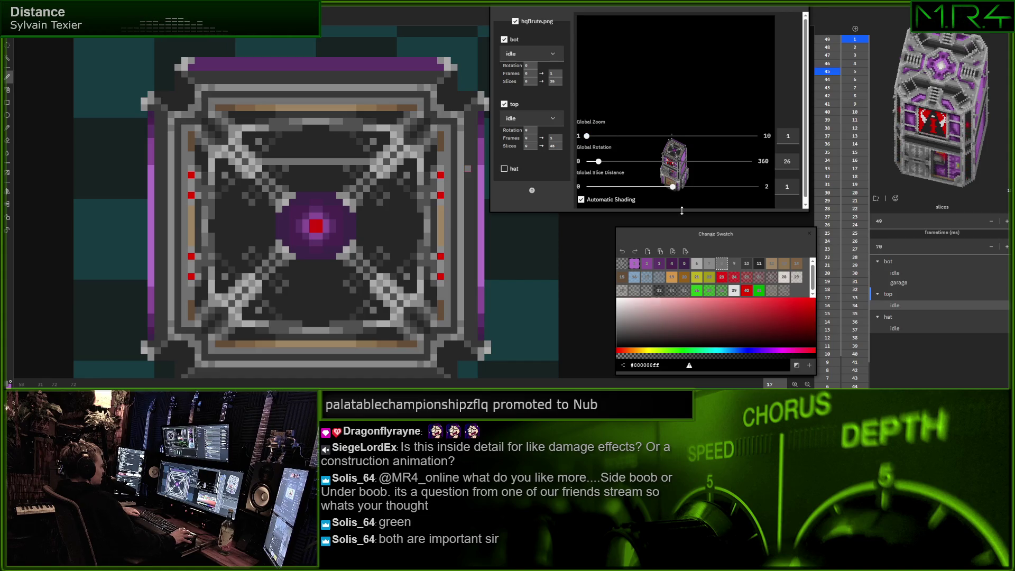
drag(682, 211, 681, 231)
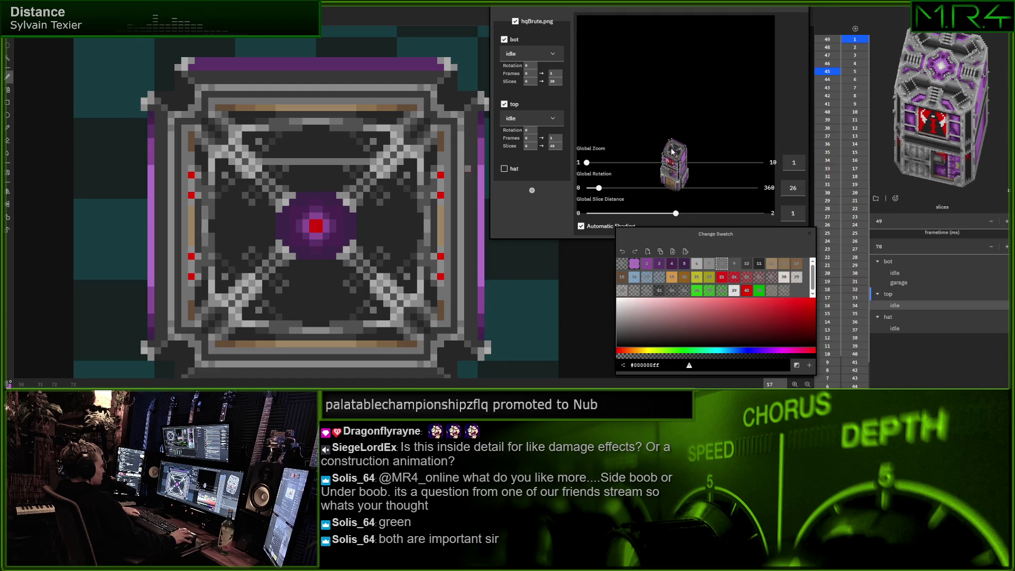
double_click(555, 146)
text(24)
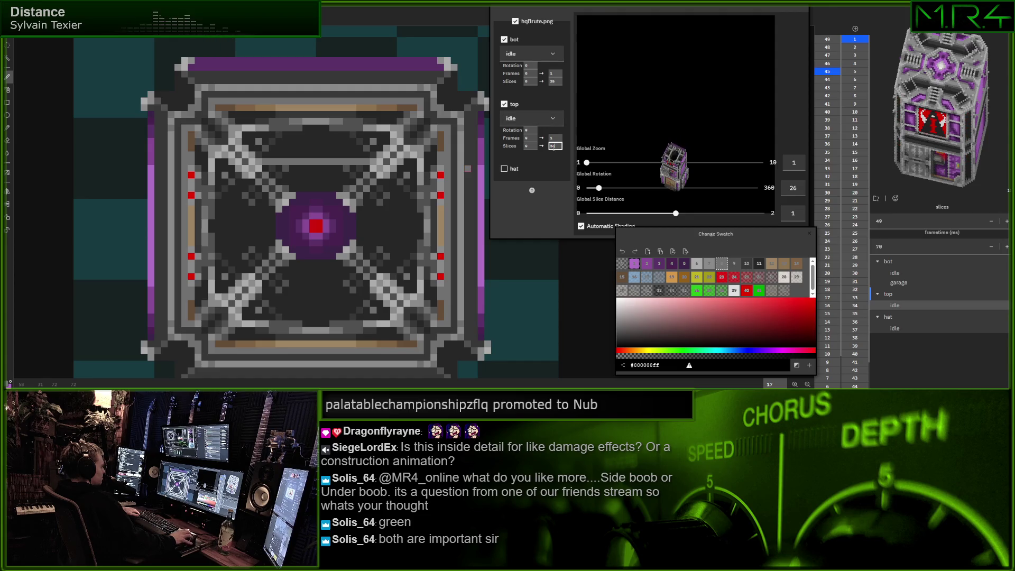
key(BackSpace)
key(BackSpace)
text(35)
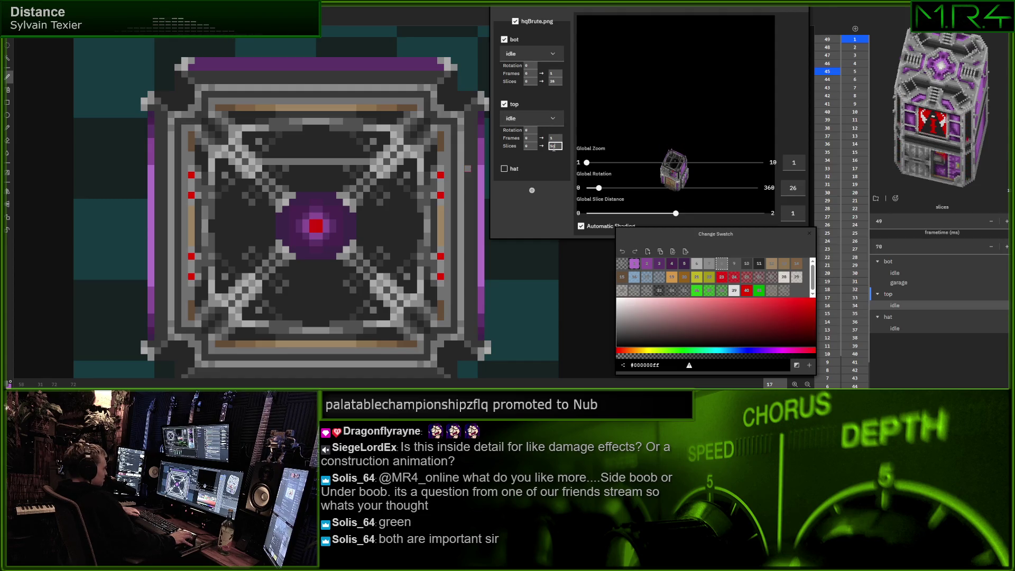
key(BackSpace)
key(BackSpace)
text(45)
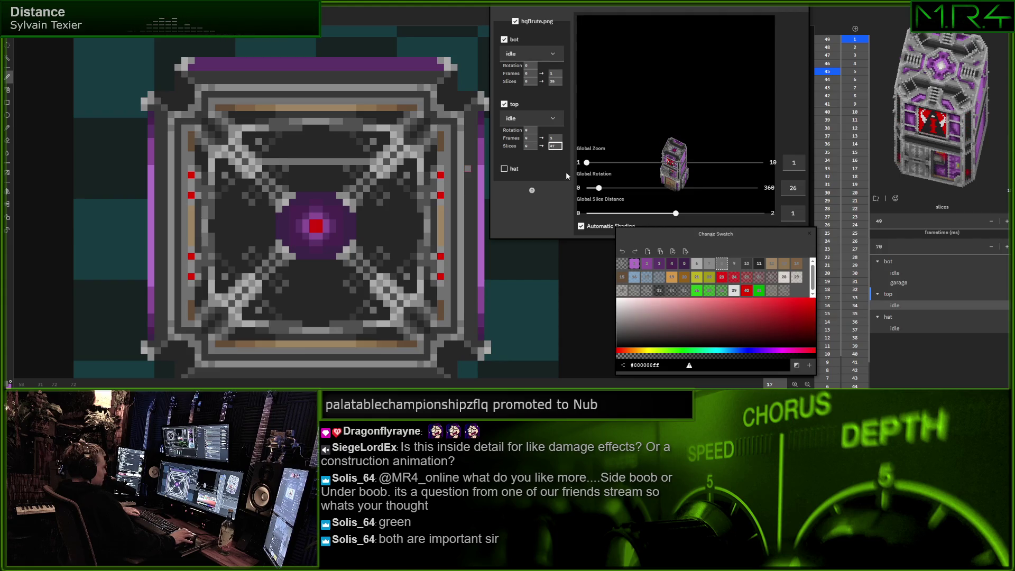
Return Global Zoom to 4 and set the top part's Slices end to 47
drag(591, 167, 645, 168)
click(554, 146)
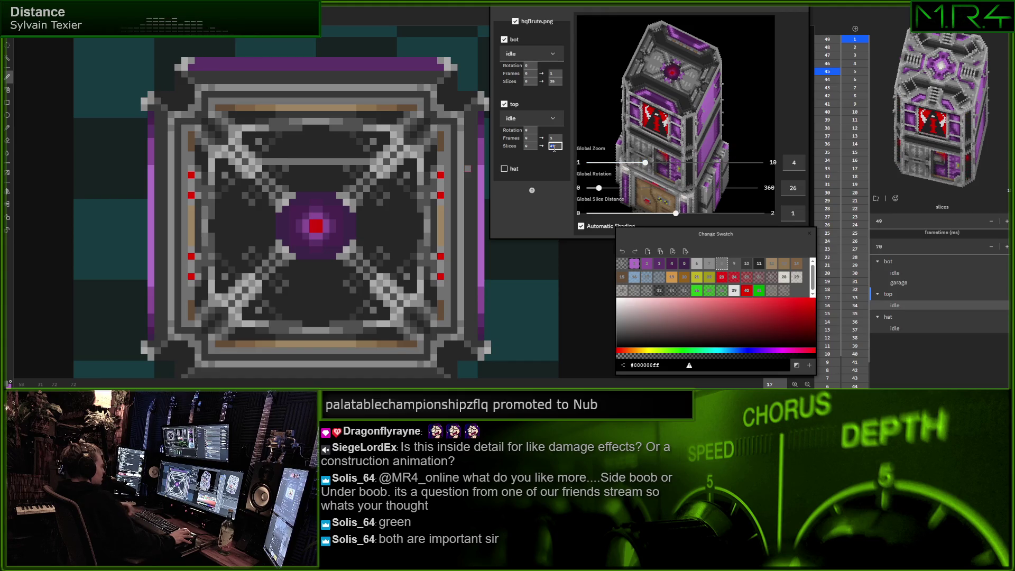
key(Up)
key(Down)
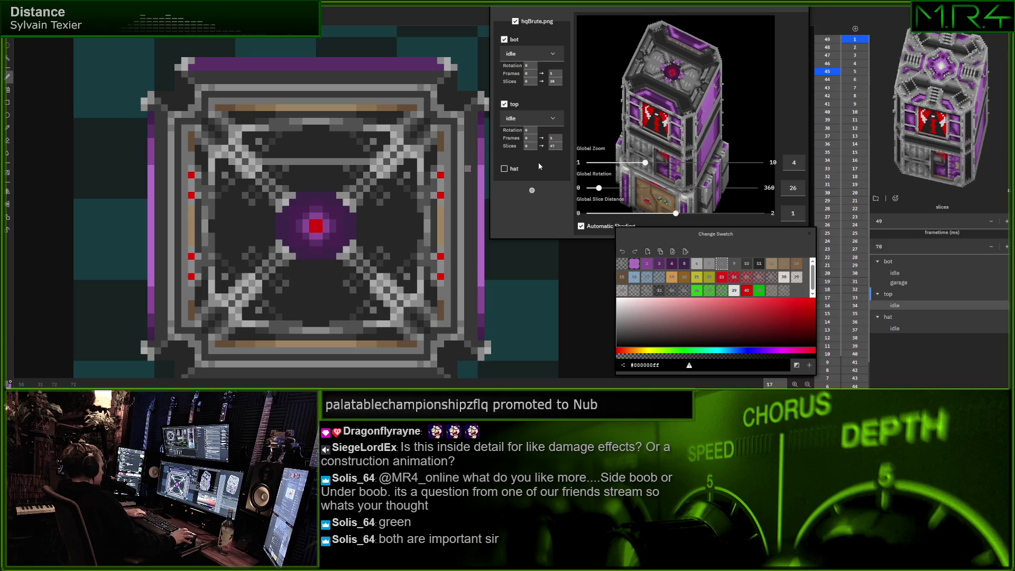
drag(280, 196, 253, 177)
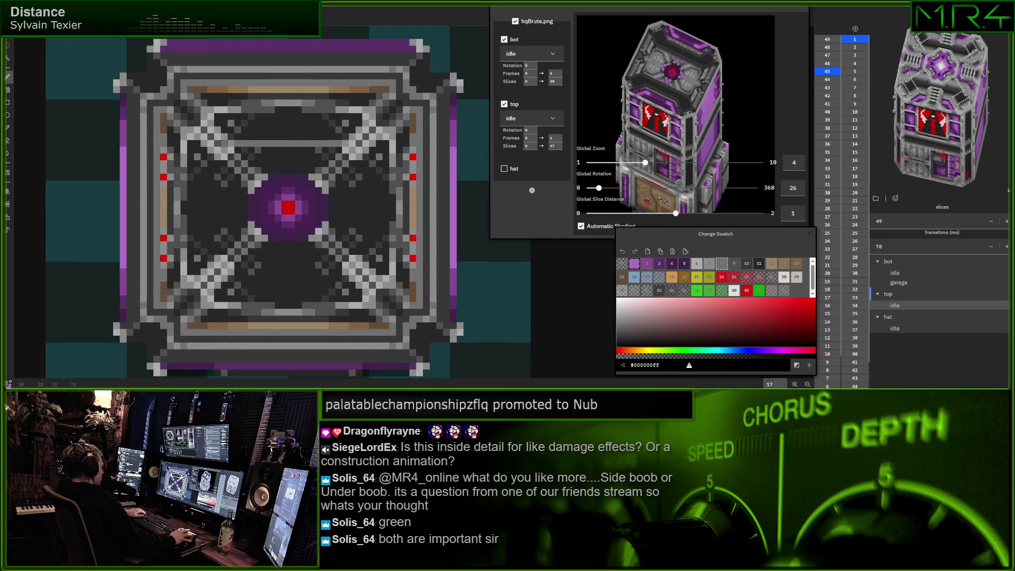
Draw and undo two test magenta lines on the roof slice
drag(217, 165, 217, 248)
key(ctrl+z)
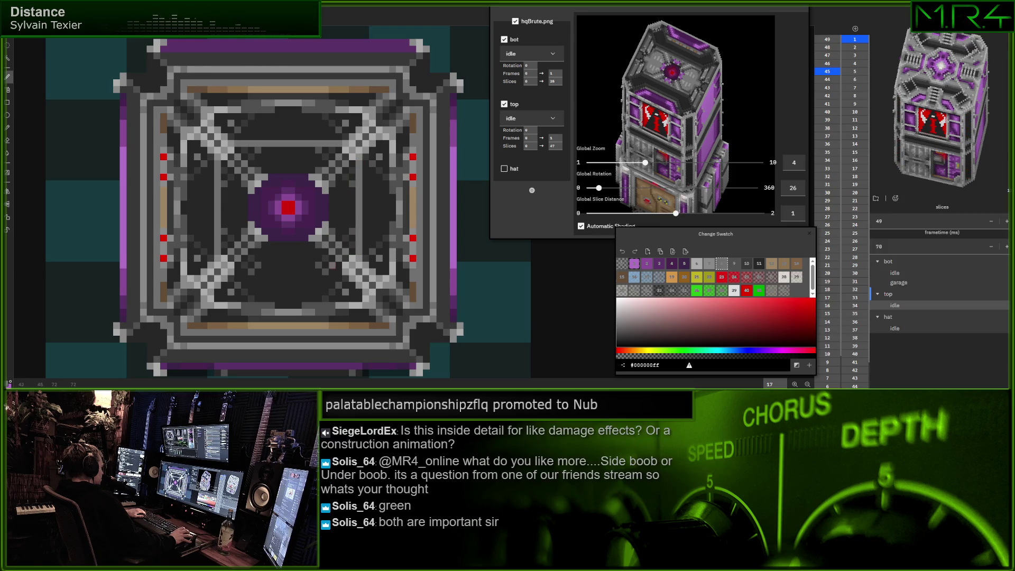
drag(334, 272, 241, 272)
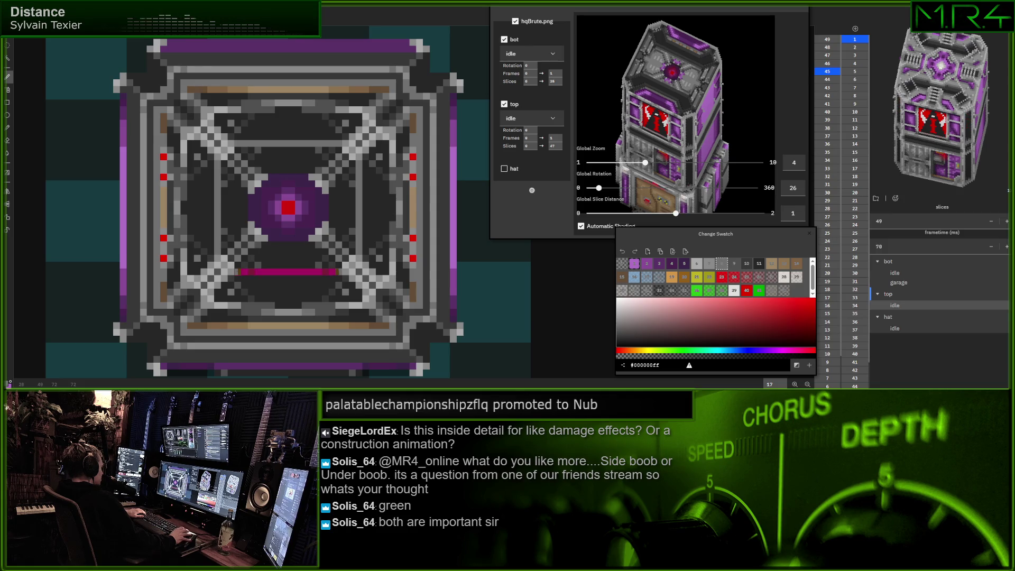
key(ctrl+z)
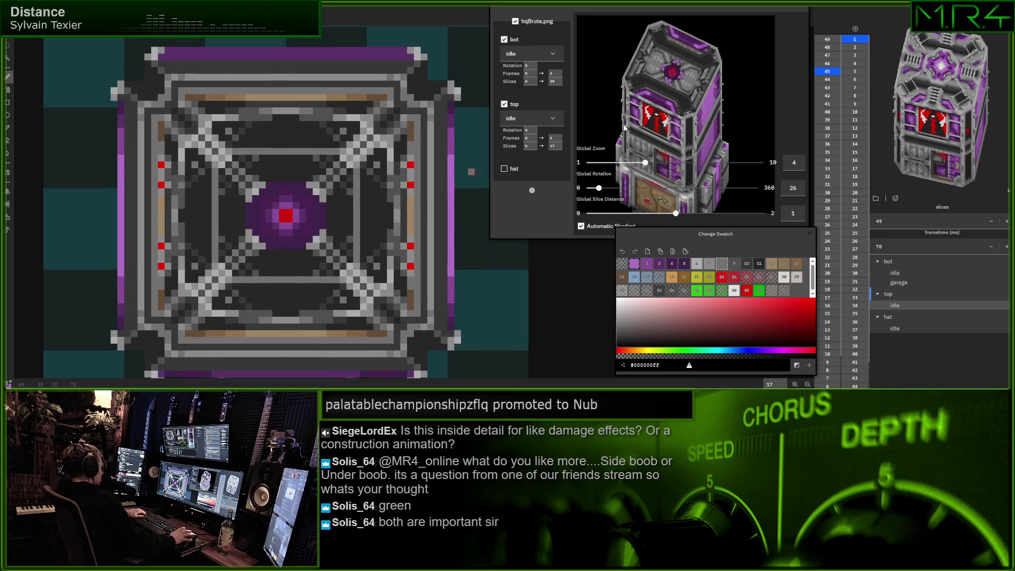
Scroll the top part's Slices value down from 47 to about 45
key(Return)
scroll(554, 149, down, 1)
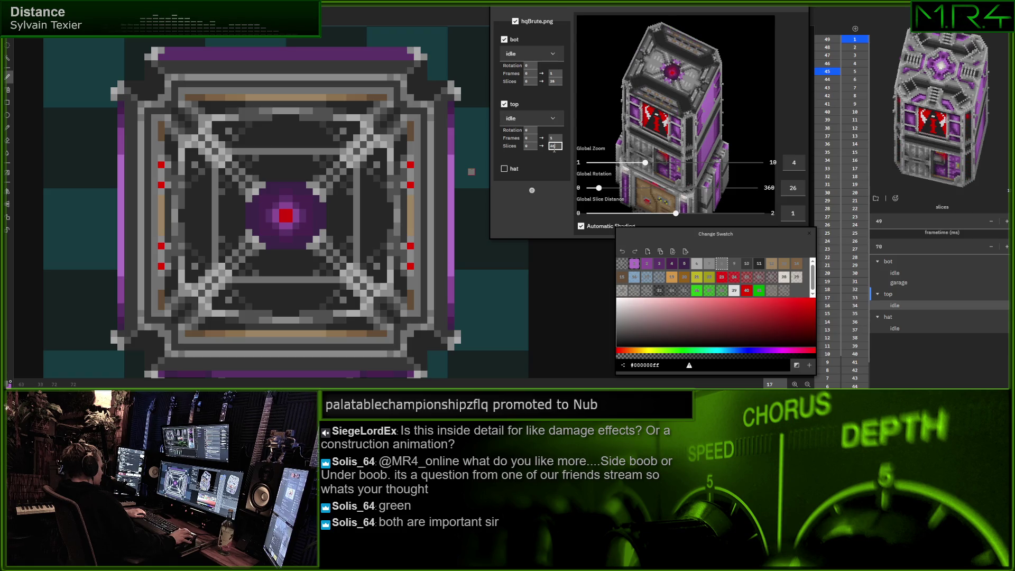
scroll(554, 149, down, 1)
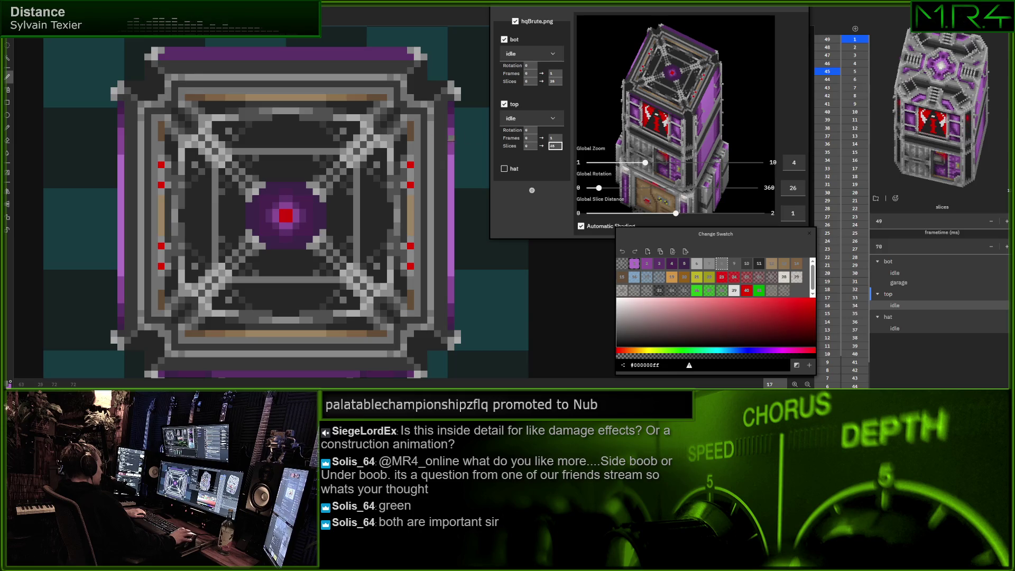
drag(228, 145, 348, 153)
key(ctrl+z)
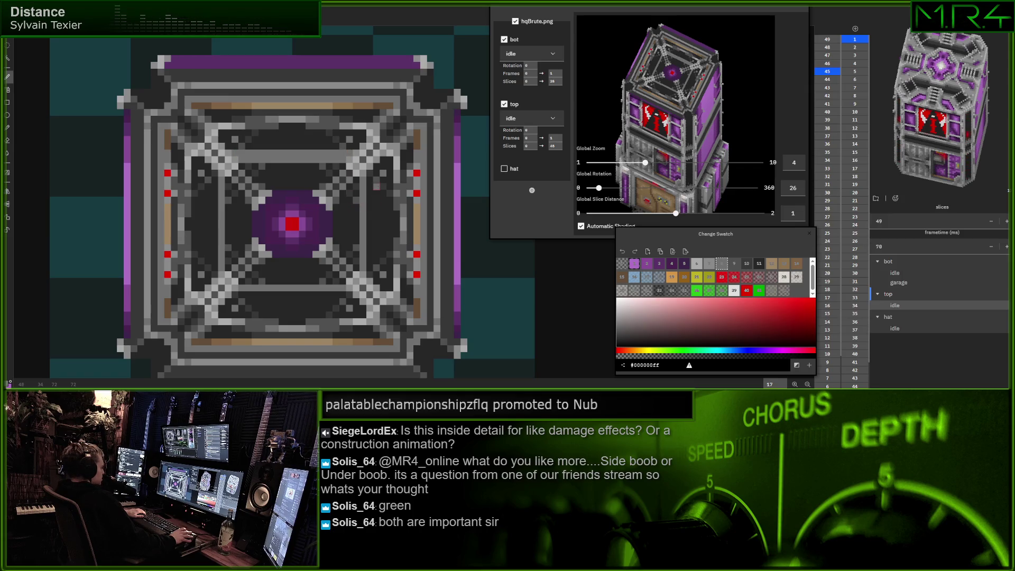
drag(370, 176, 369, 275)
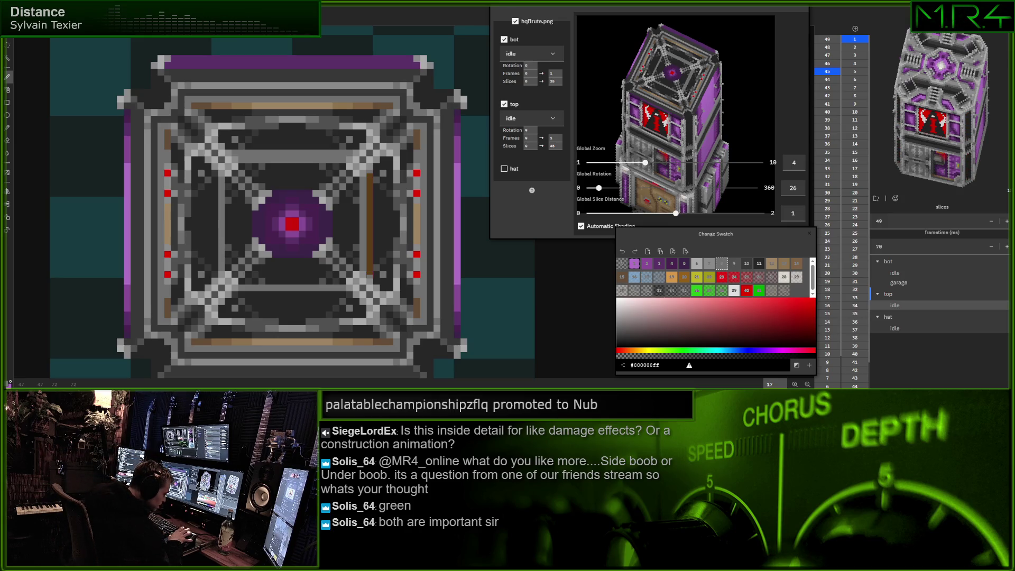
key(ctrl+z)
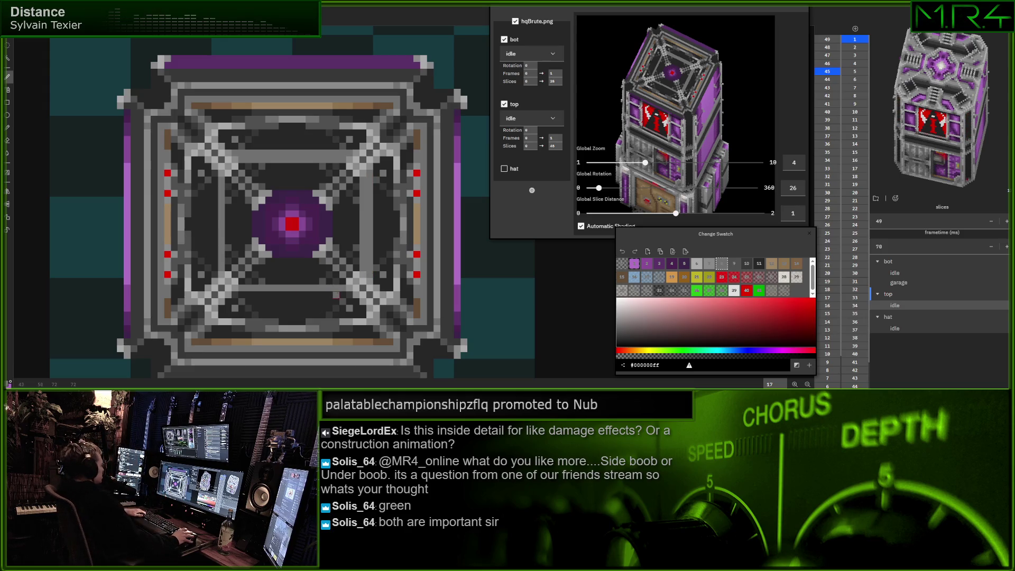
drag(346, 294, 249, 295)
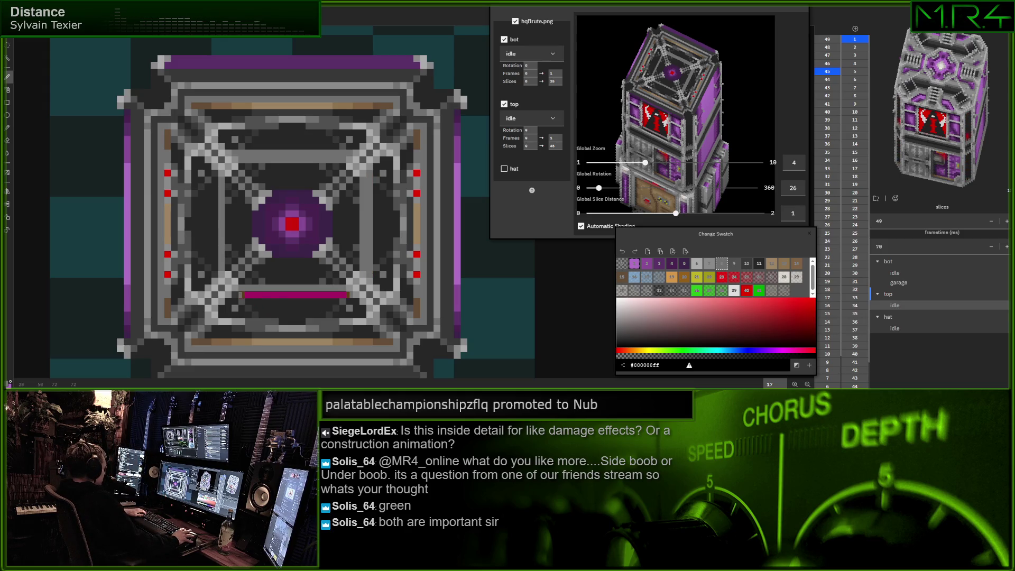
key(ctrl+z)
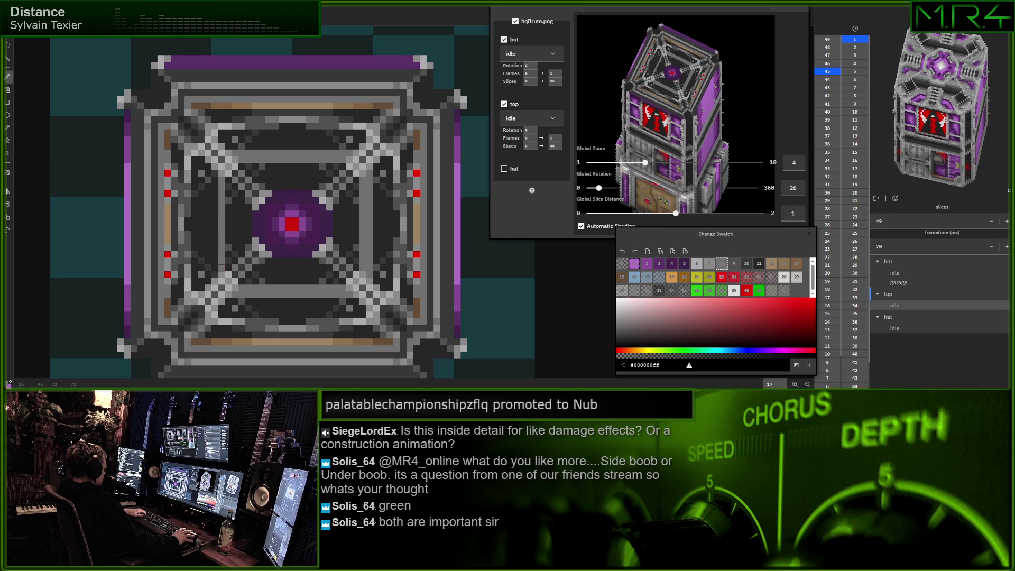
drag(214, 177, 215, 274)
key(ctrl+z)
key(ctrl+y)
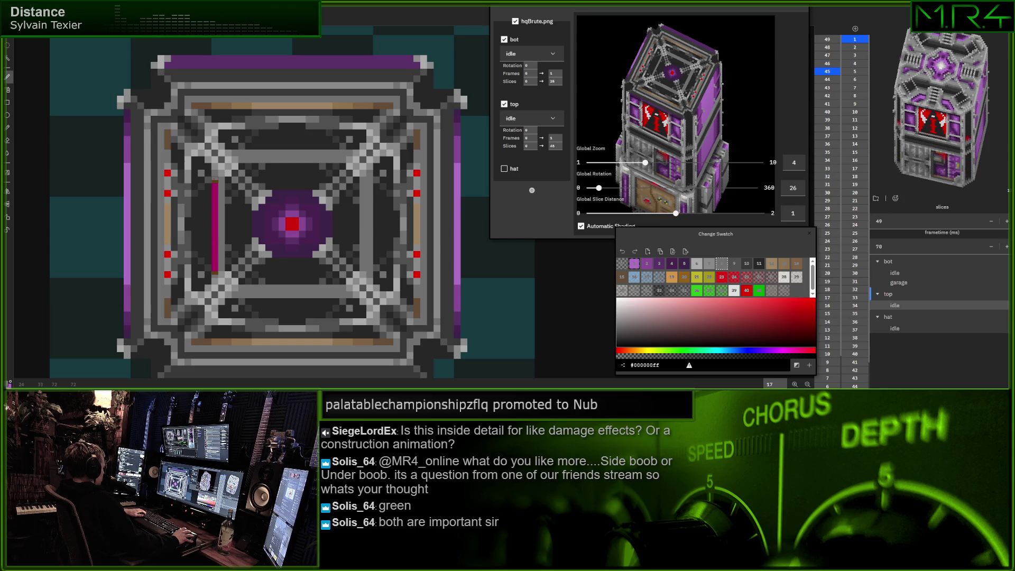
key(ctrl+z)
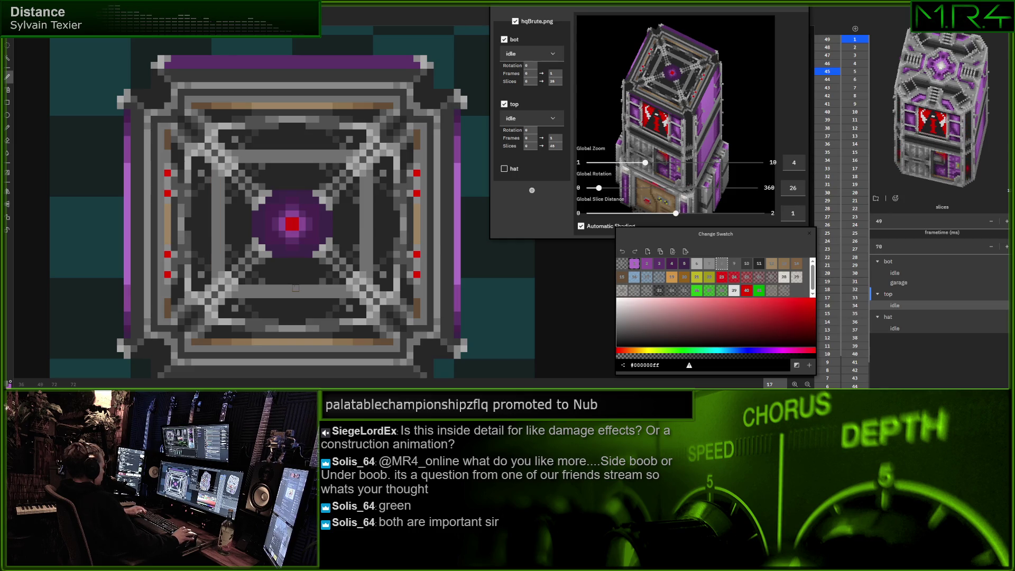
click(697, 263)
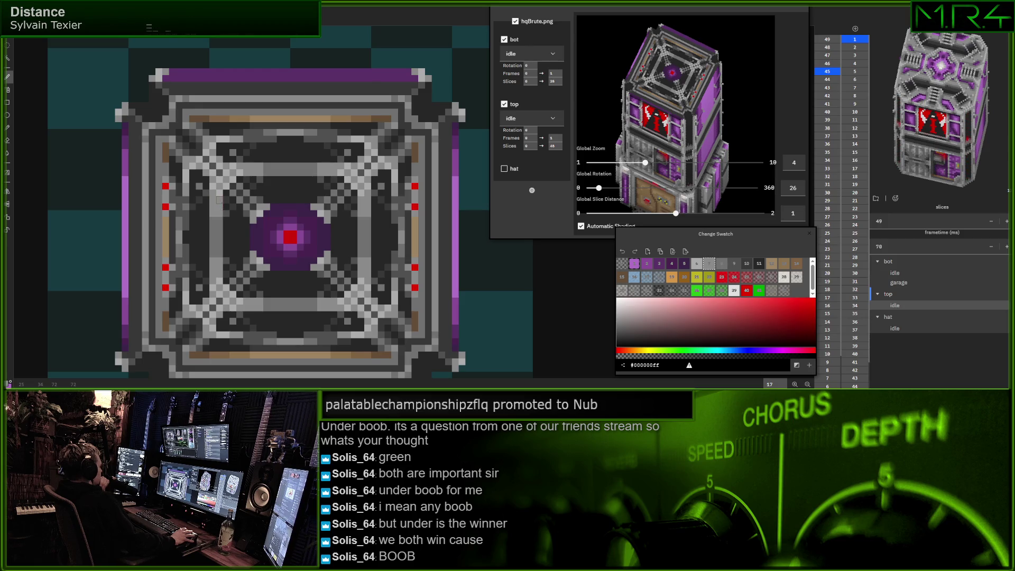
scroll(285, 211, right, 1)
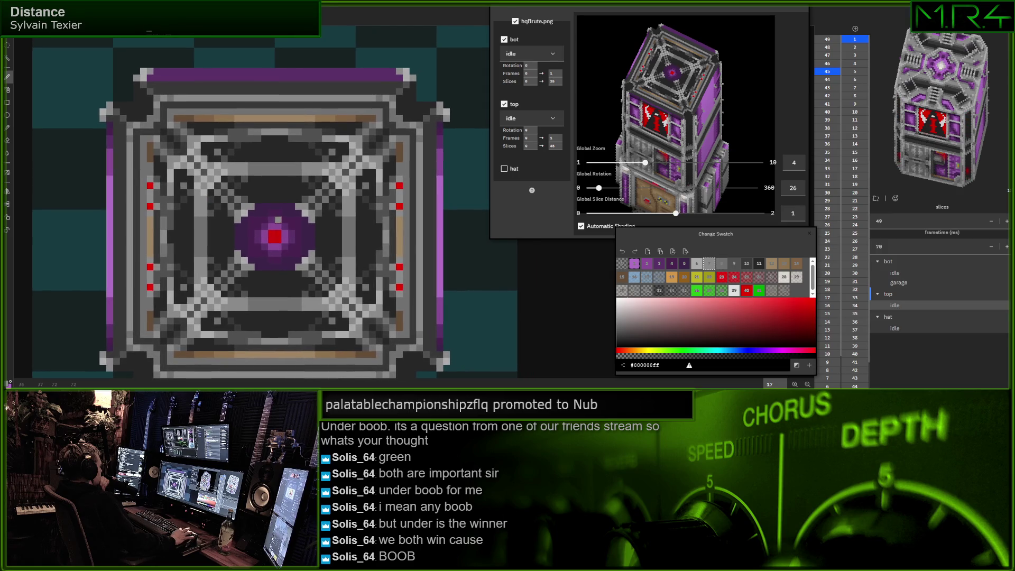
scroll(285, 212, left, 1)
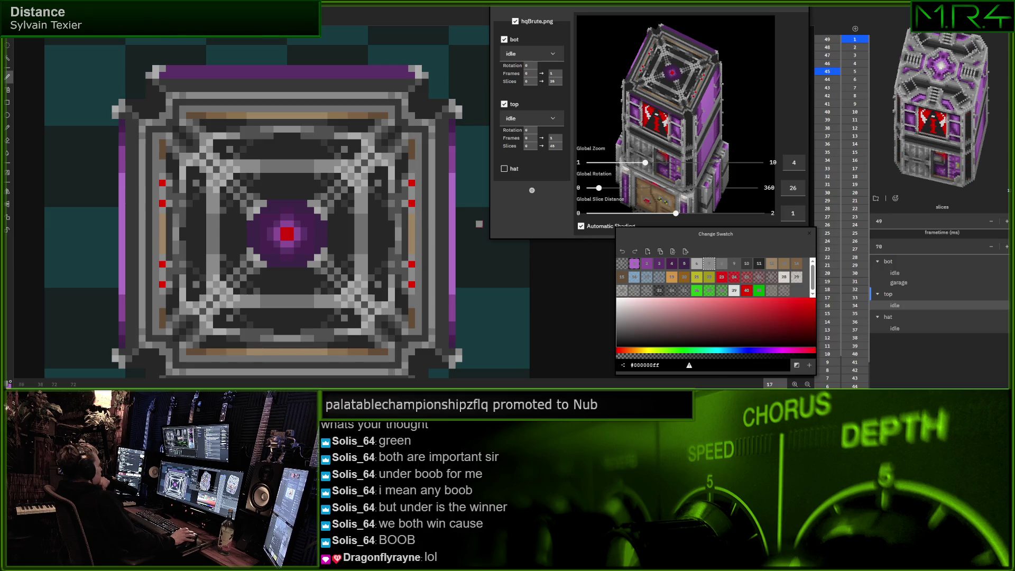
click(734, 264)
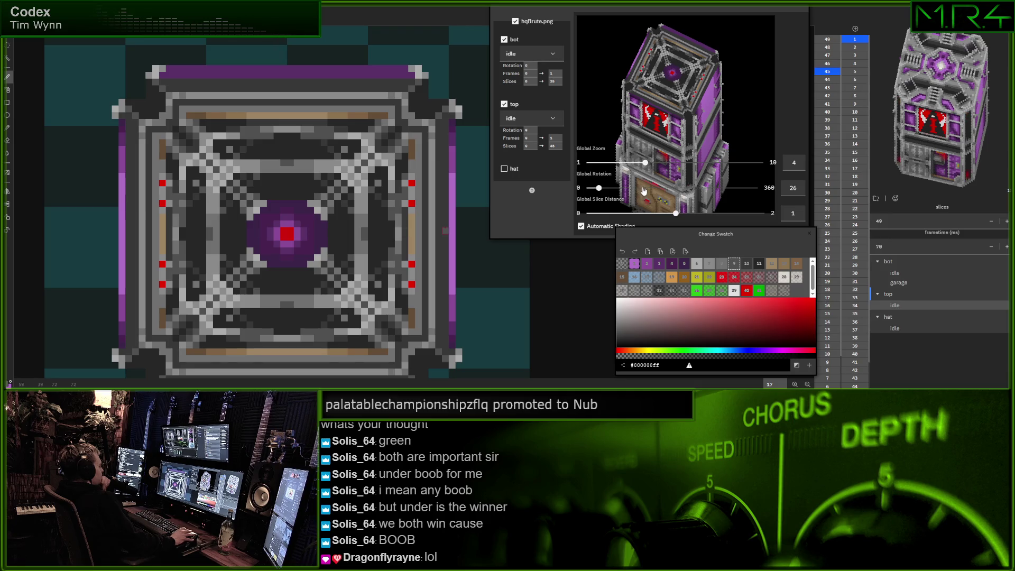
Turn the 3D preview, set the top part to 47 slices, and open slice 47
drag(598, 189, 583, 193)
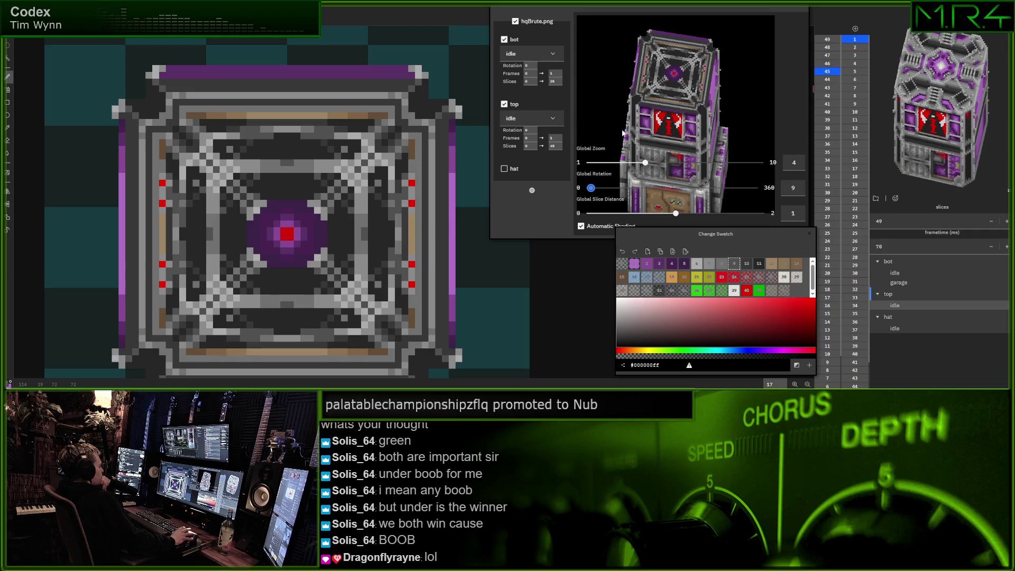
click(556, 146)
text(46)
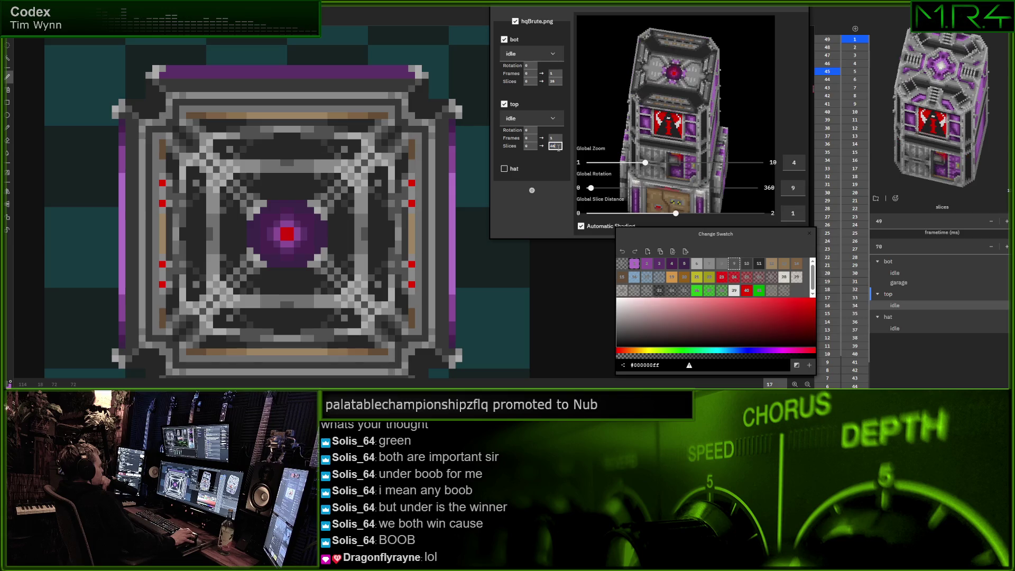
key(Up)
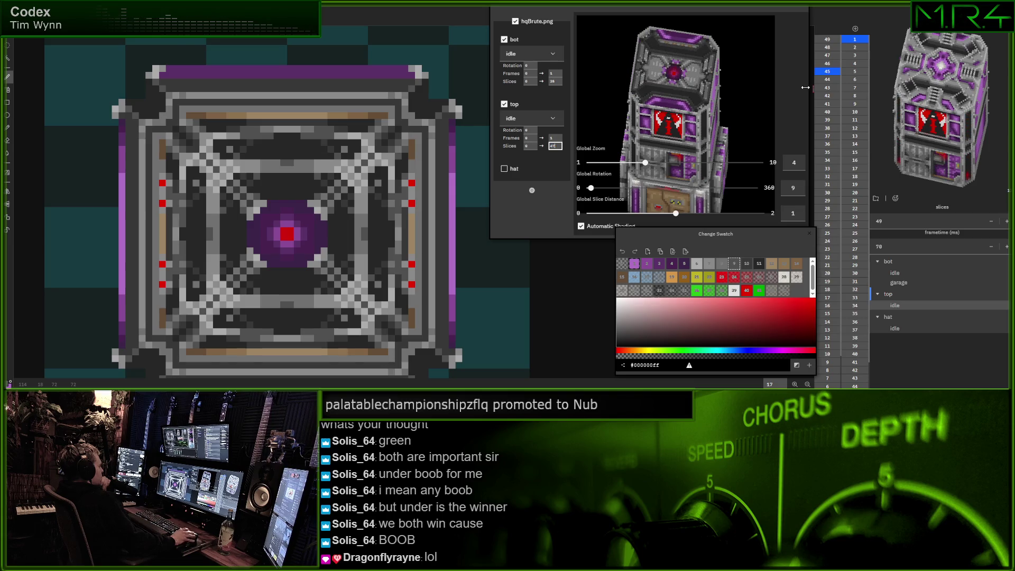
click(828, 49)
click(829, 55)
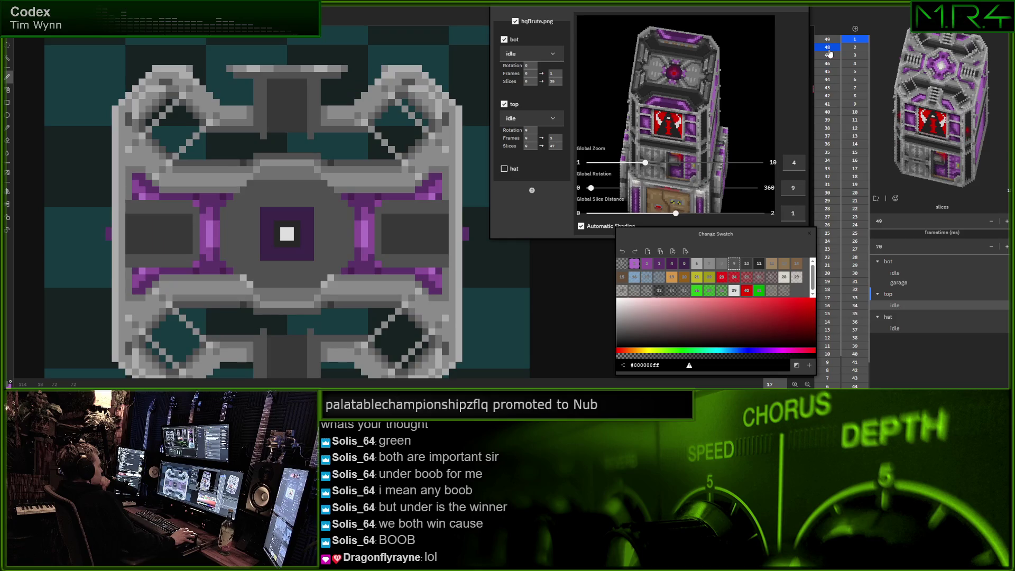
click(829, 55)
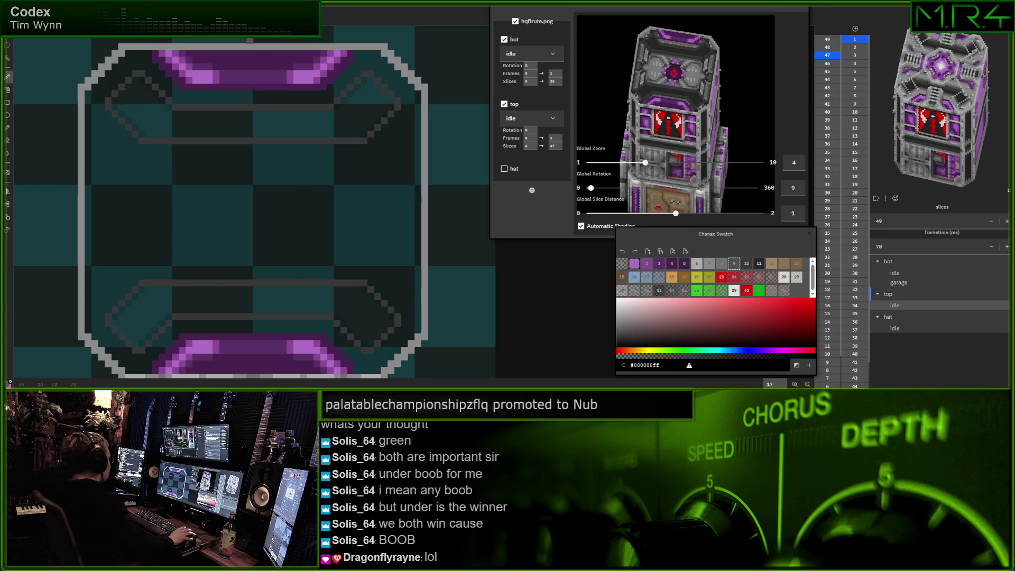
Pan the slice view and set the top part's slice count back to 47
scroll(289, 172, down, 1)
mouse_move(289, 171)
mouse_down()
mouse_move(272, 187)
mouse_move(339, 205)
mouse_up()
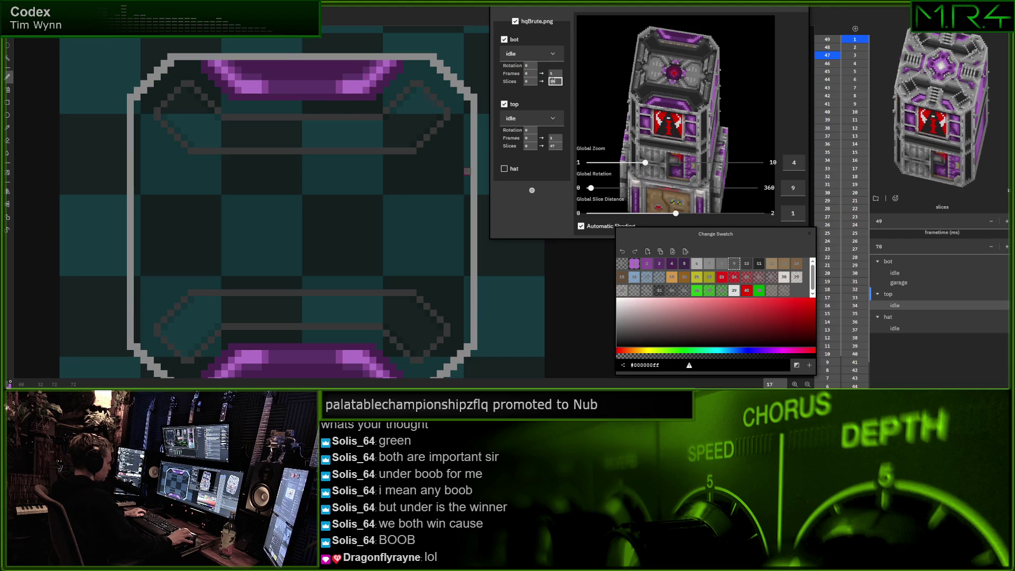
click(555, 146)
text(48)
key(BackSpace)
text(7)
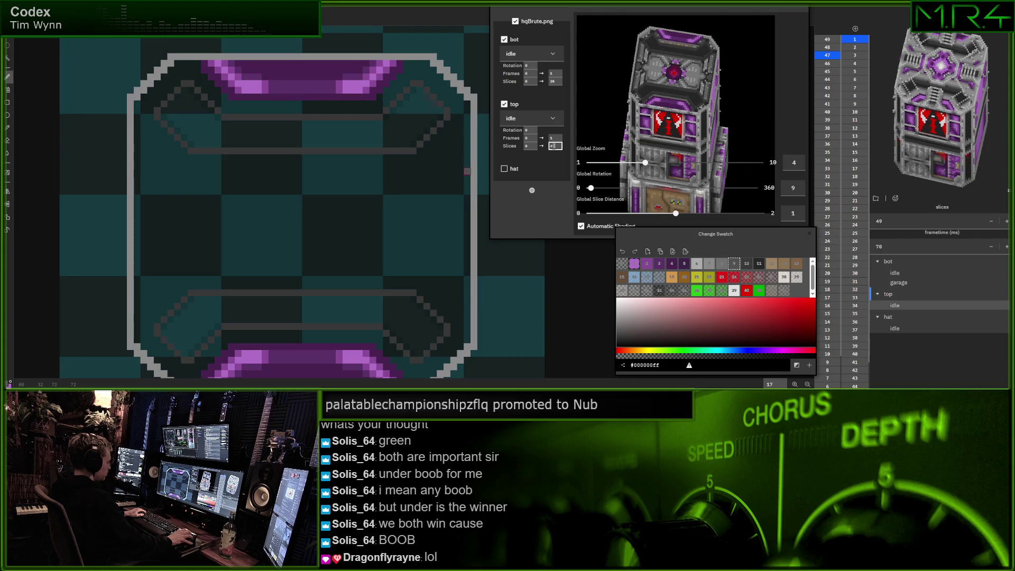
Centre the slice outline in view and pick a light grey paint colour
drag(467, 170, 535, 191)
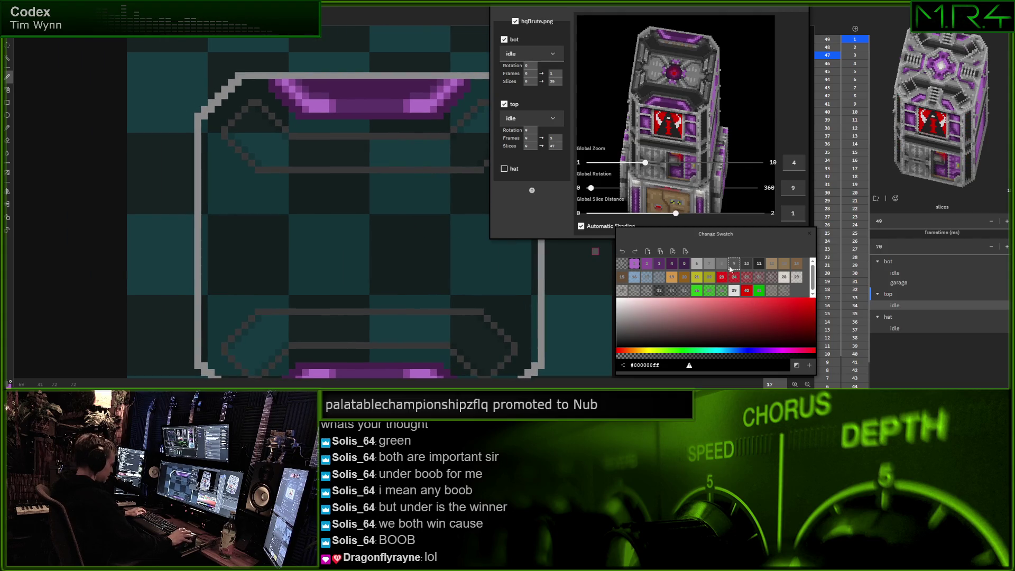
click(709, 263)
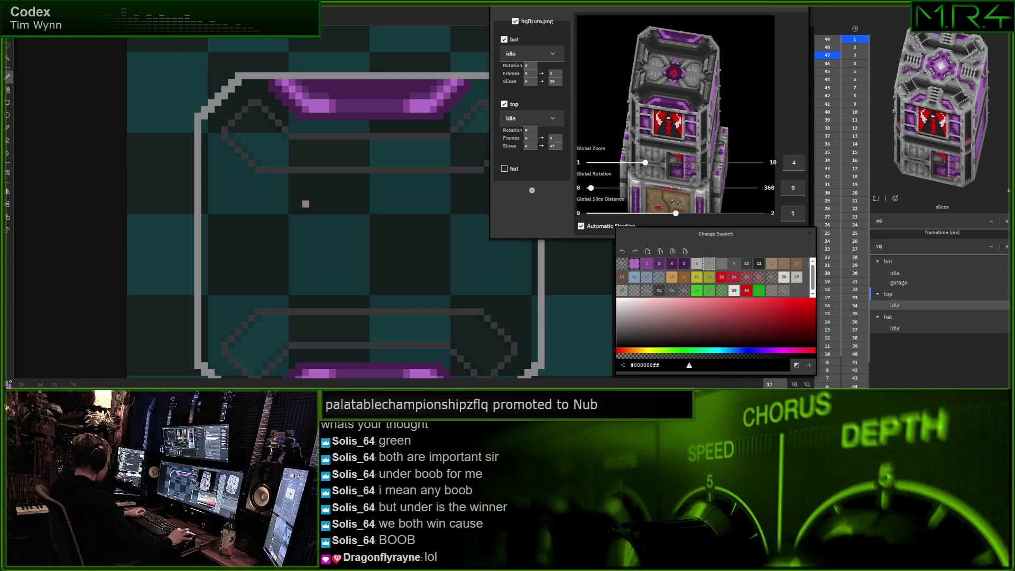
drag(305, 204, 288, 197)
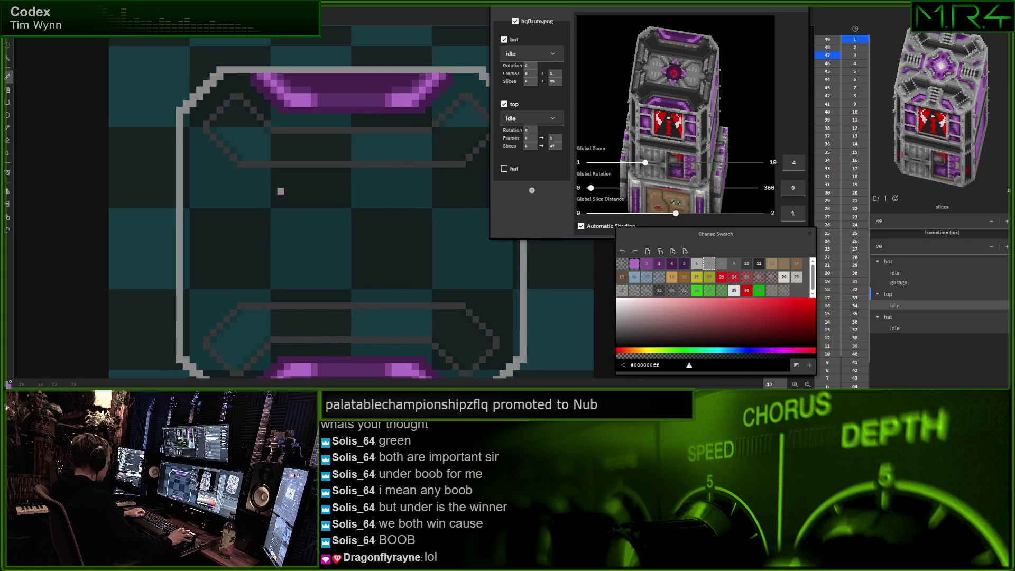
click(697, 263)
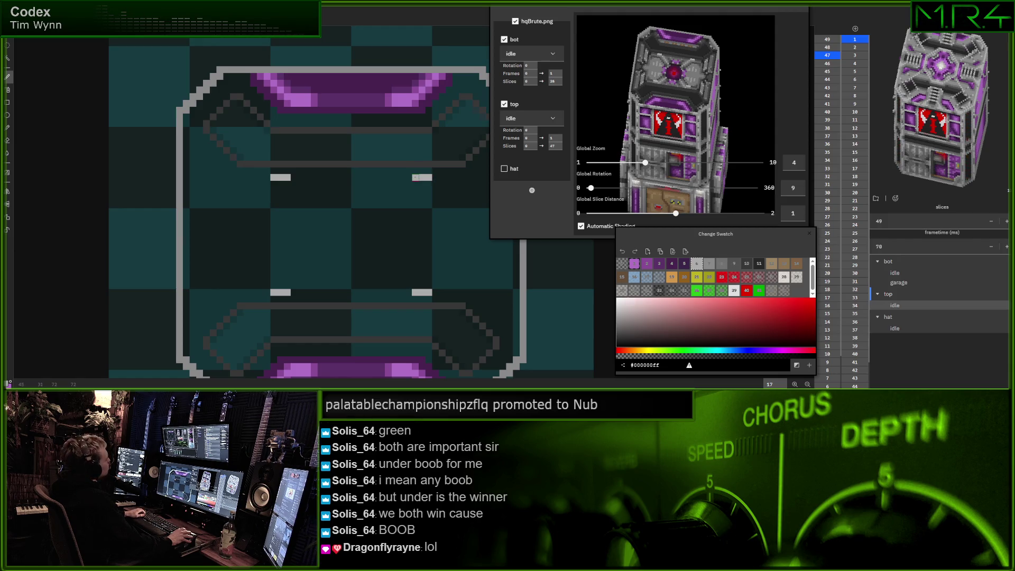
Paint grey pixels at the ends of the four inner bars to form rivet blocks
click(708, 265)
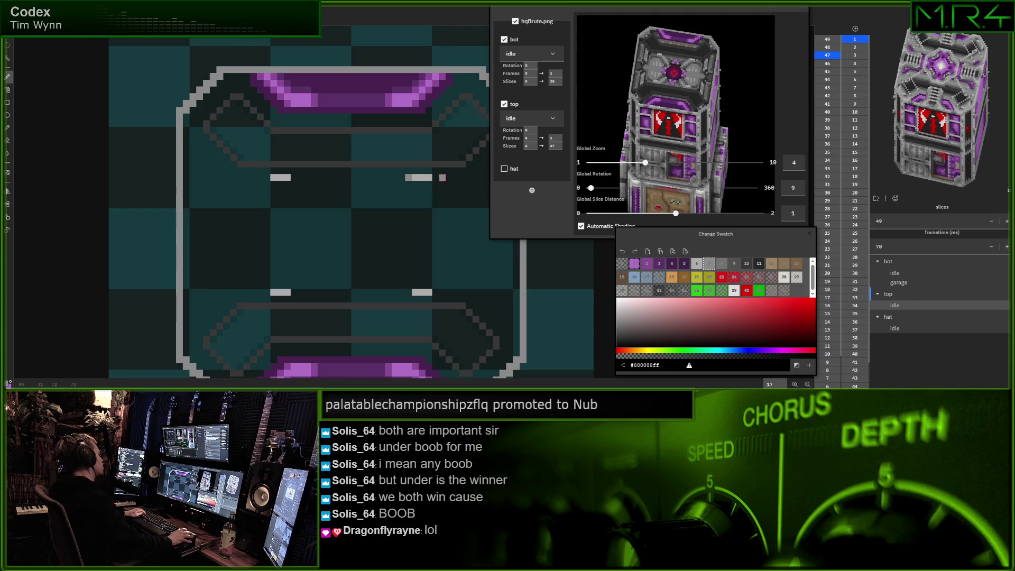
click(435, 177)
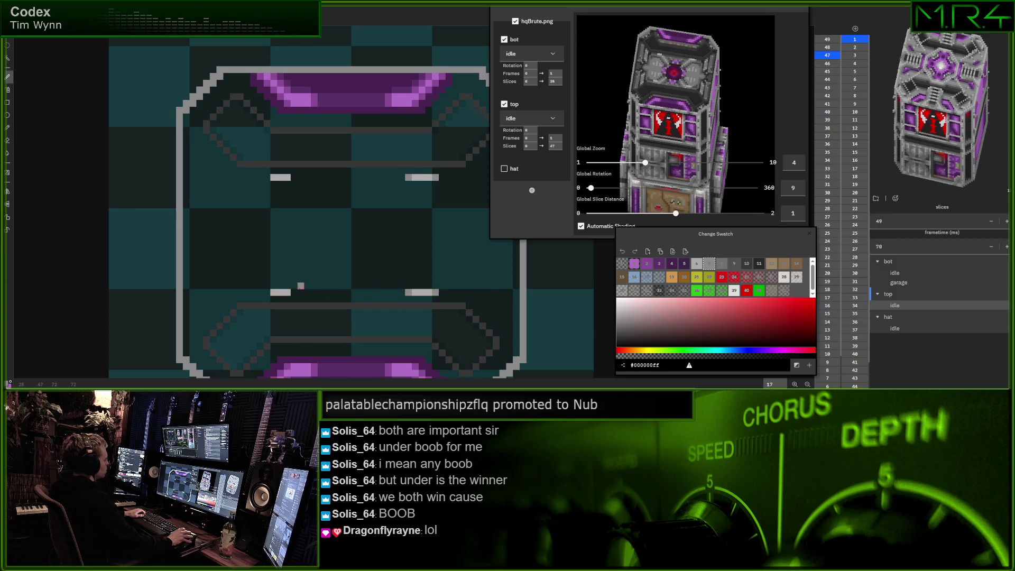
click(267, 177)
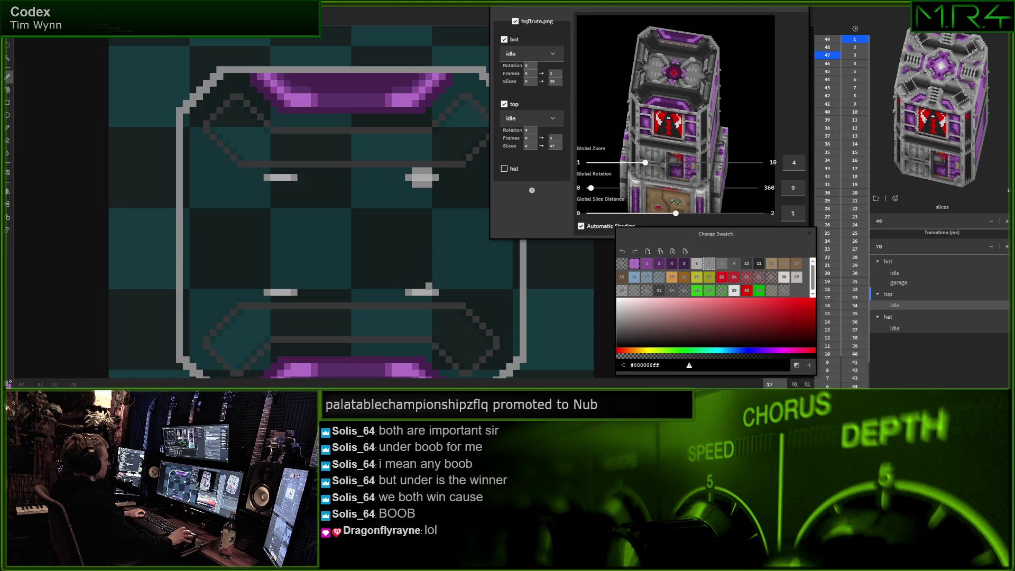
click(416, 286)
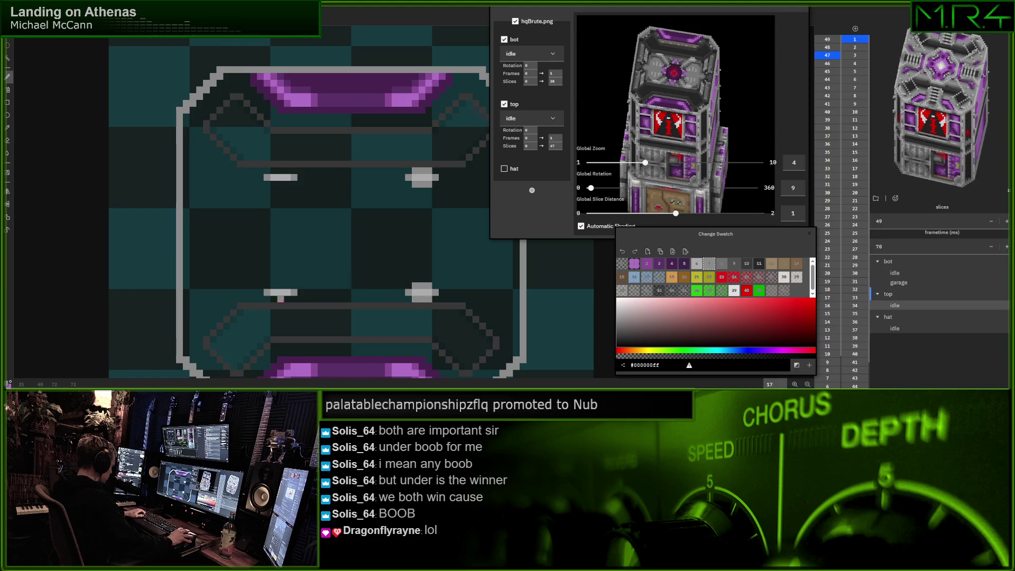
click(276, 298)
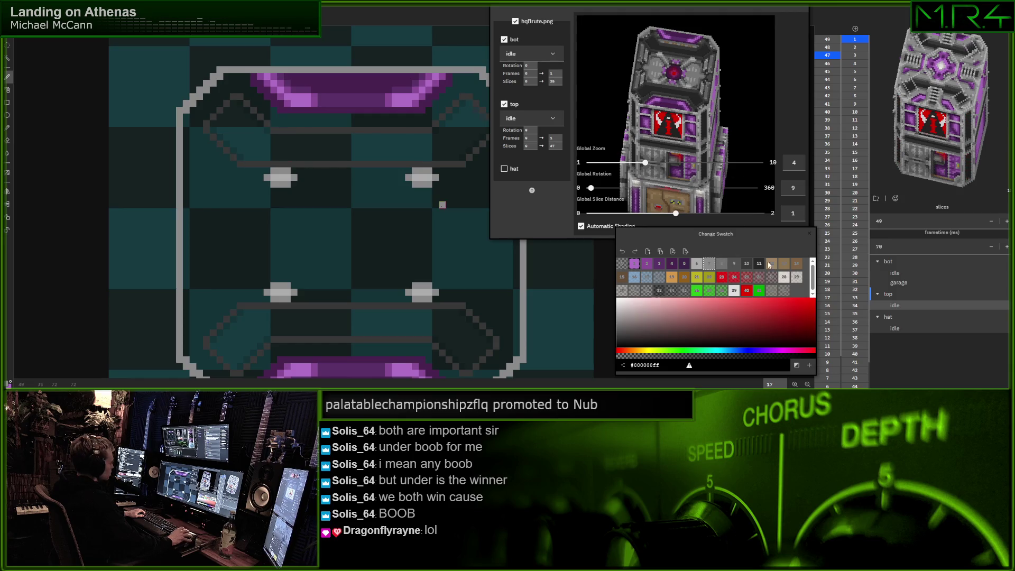
Give each of the four grey rivets a brown centre pixel
click(785, 264)
click(281, 170)
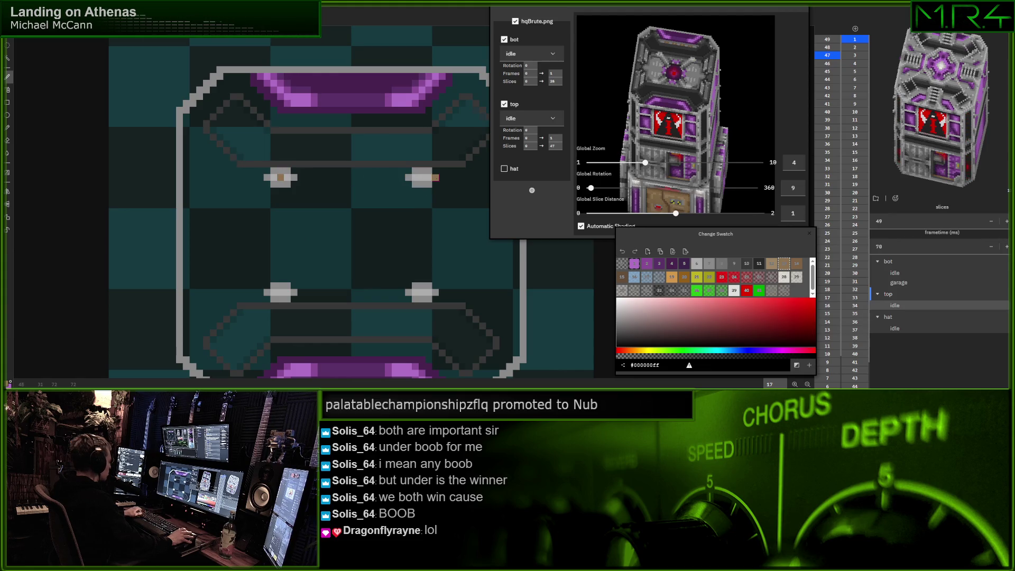
click(421, 292)
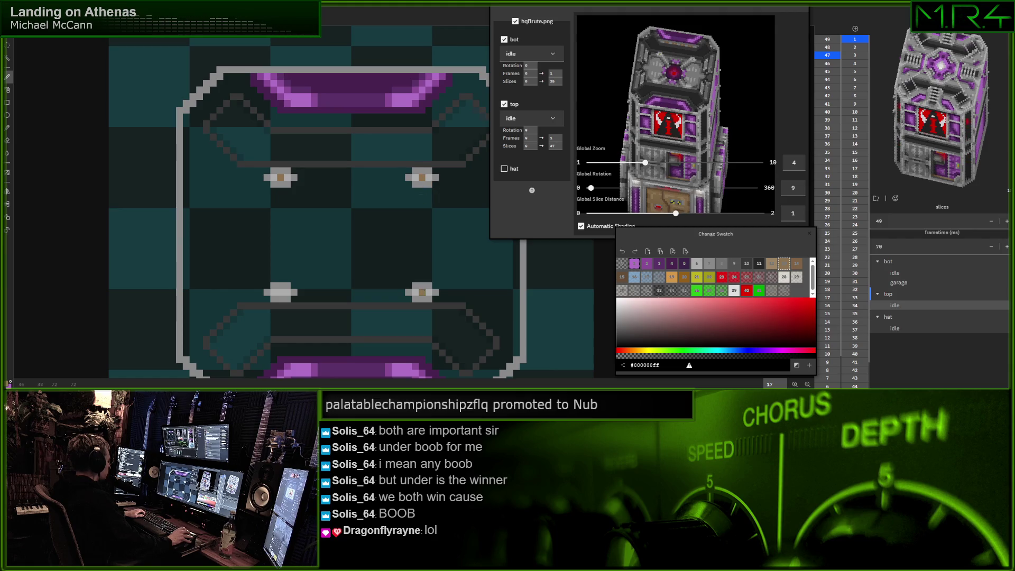
click(280, 291)
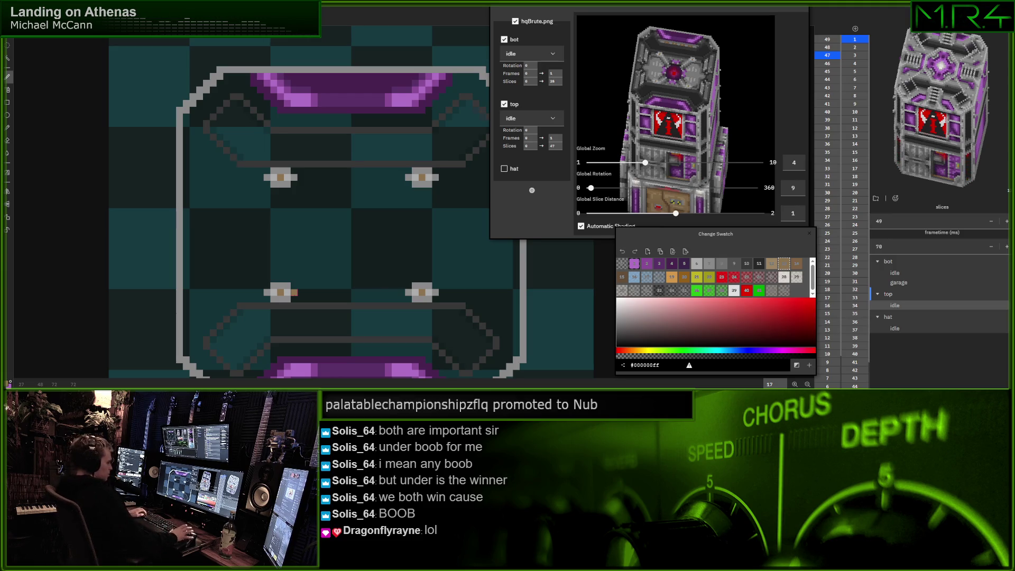
scroll(370, 227, right, 2)
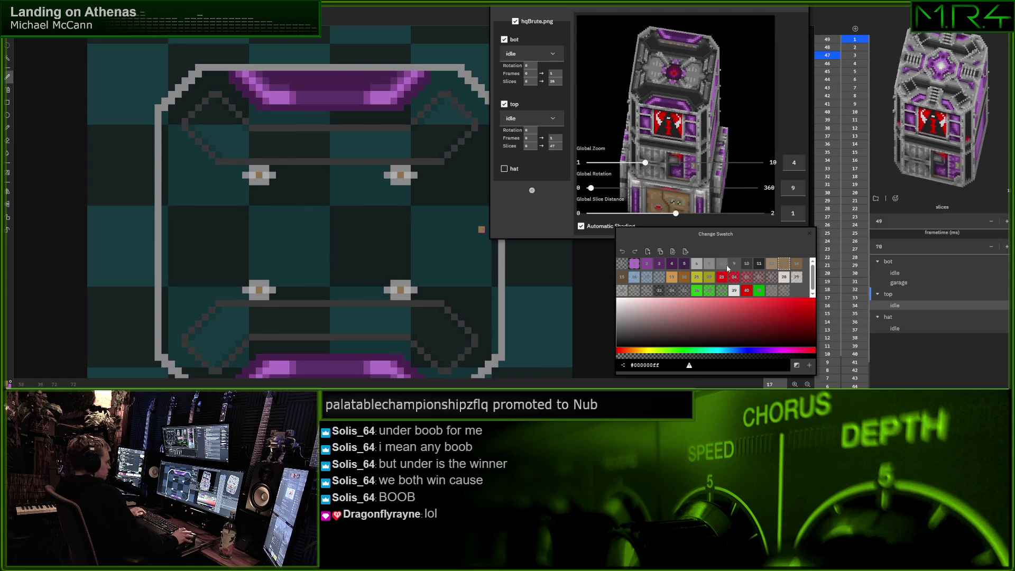
click(727, 264)
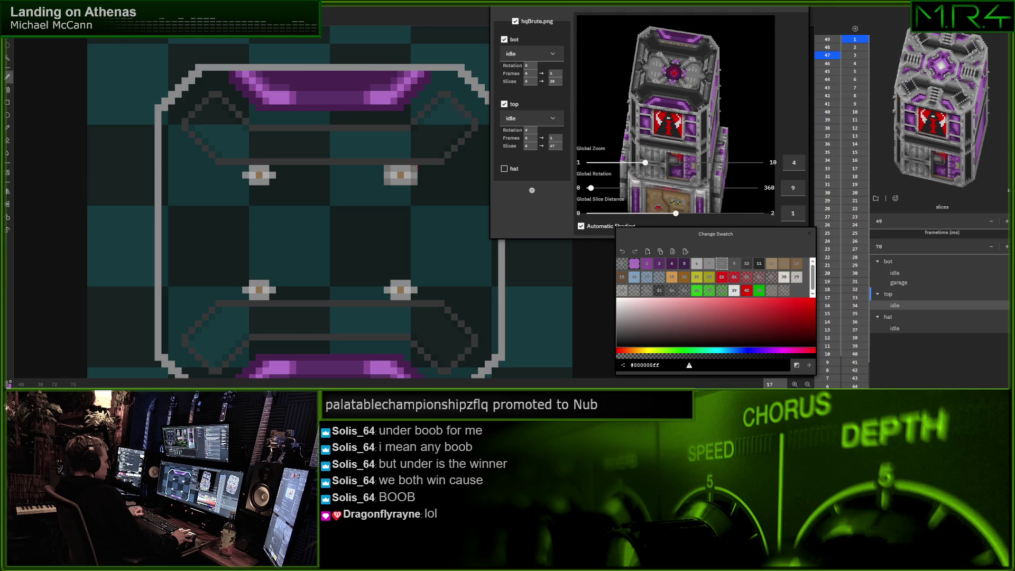
mouse_move(340, 209)
mouse_down()
mouse_move(329, 203)
mouse_move(313, 223)
mouse_up()
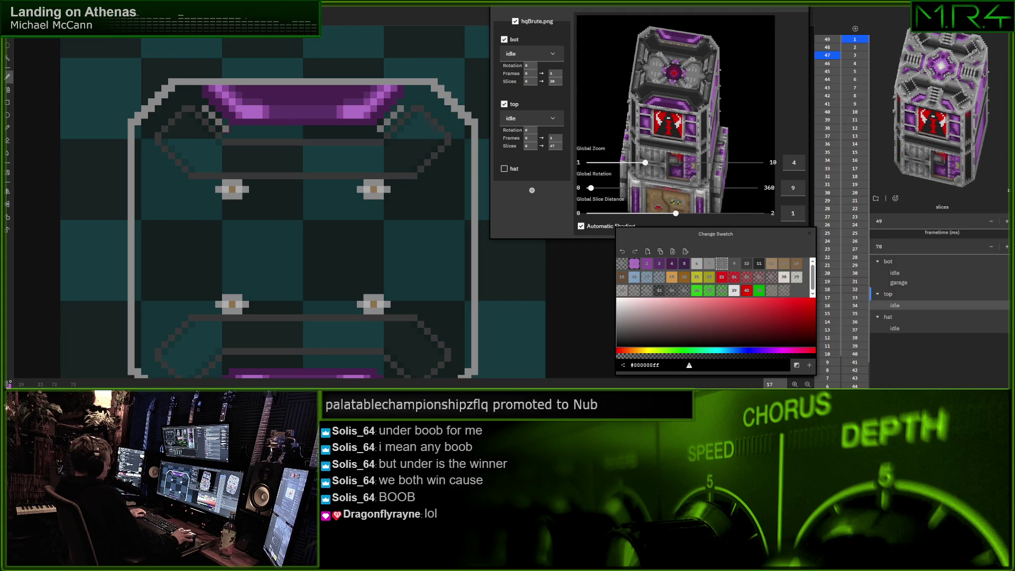
click(709, 264)
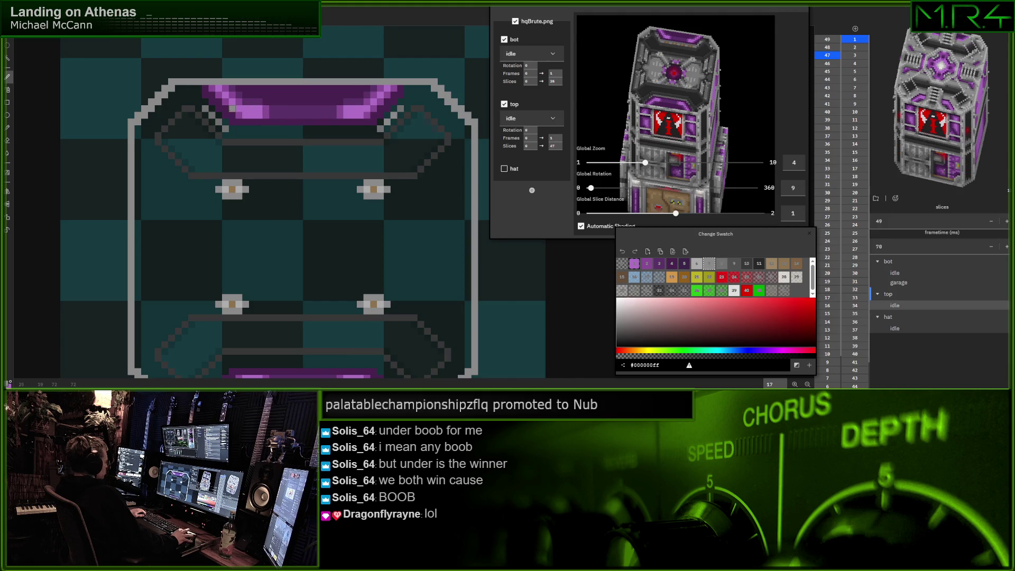
scroll(185, 243, down, 1)
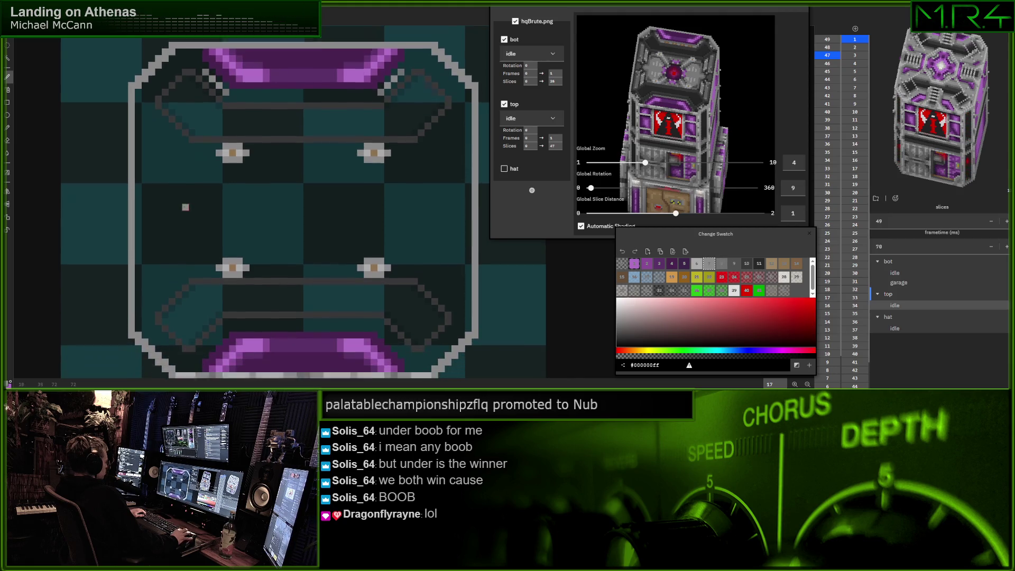
scroll(227, 264, up, 1)
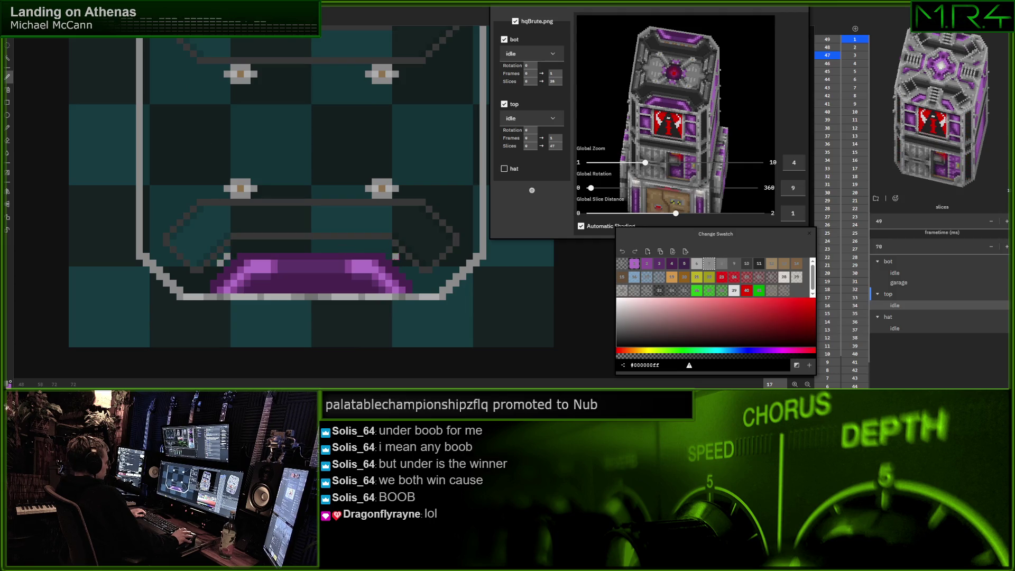
click(720, 263)
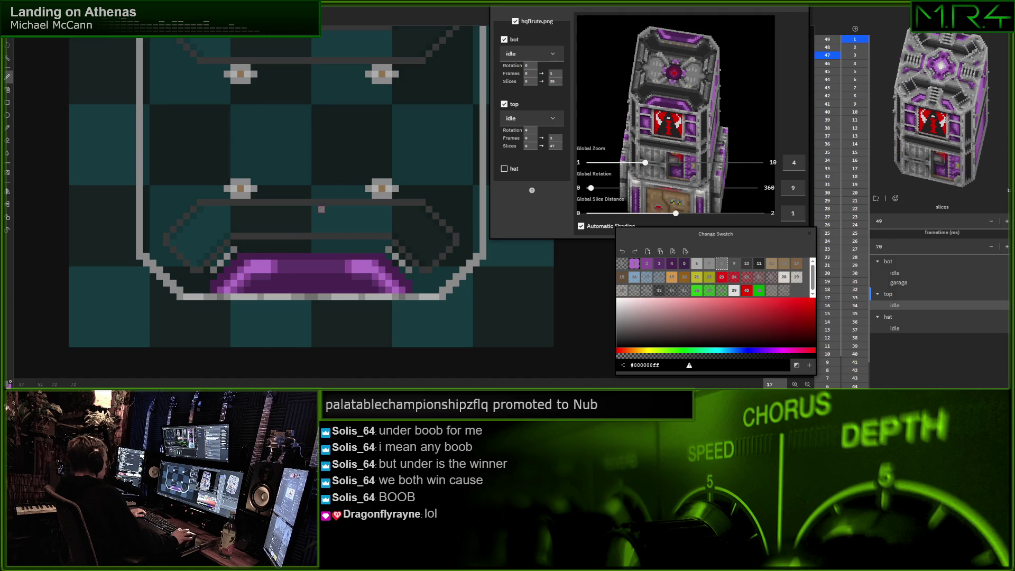
mouse_move(314, 188)
mouse_down()
mouse_move(263, 208)
mouse_move(243, 265)
mouse_up()
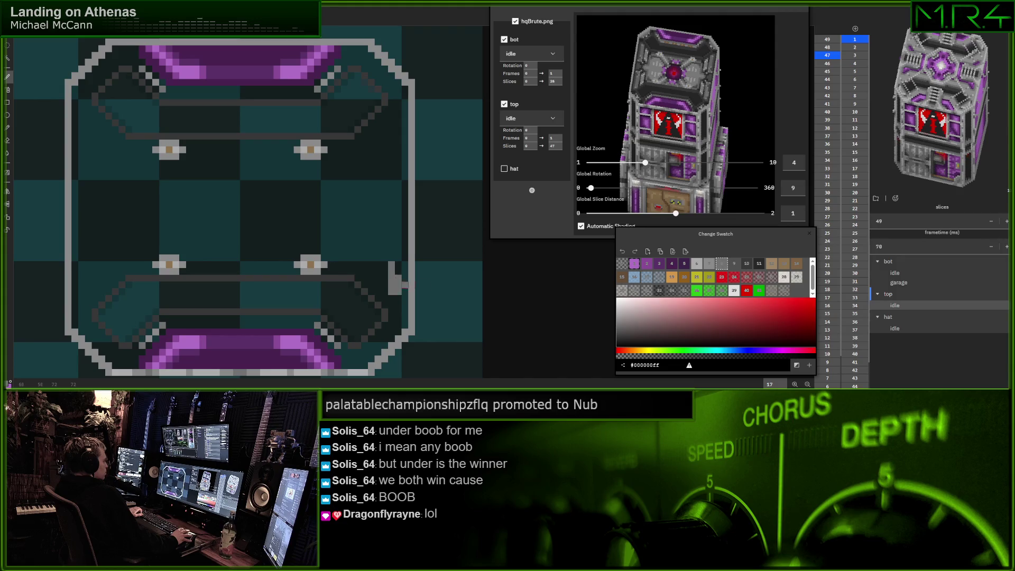
Paint a solid short grey vertical bar on the slice's right side
click(708, 263)
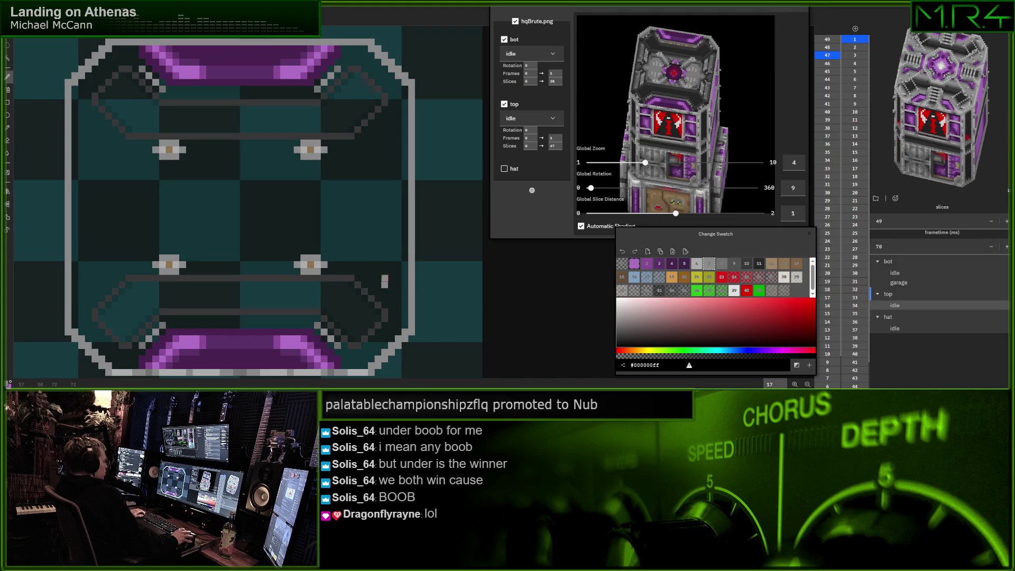
drag(385, 258, 392, 271)
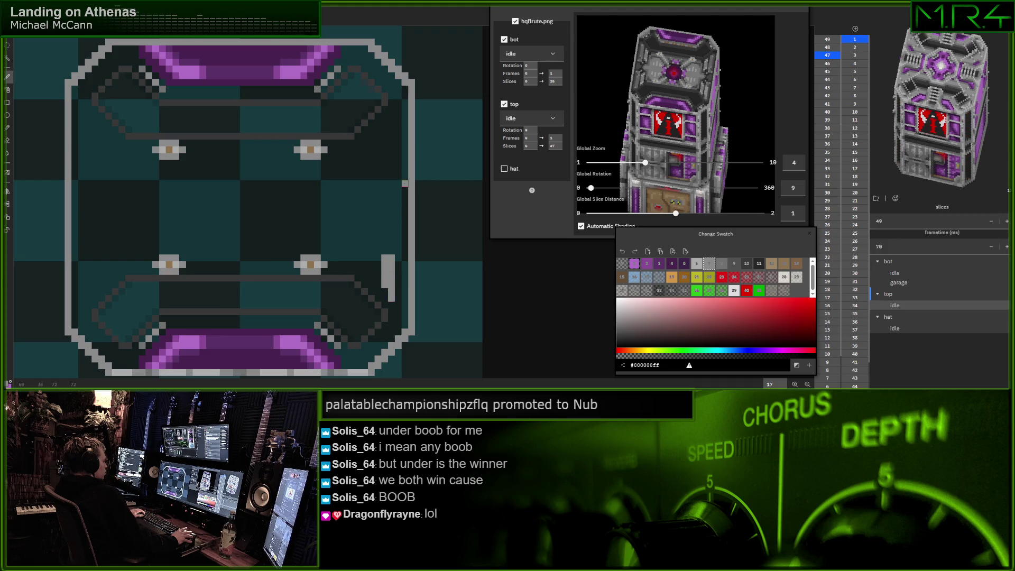
scroll(405, 179, up, 1)
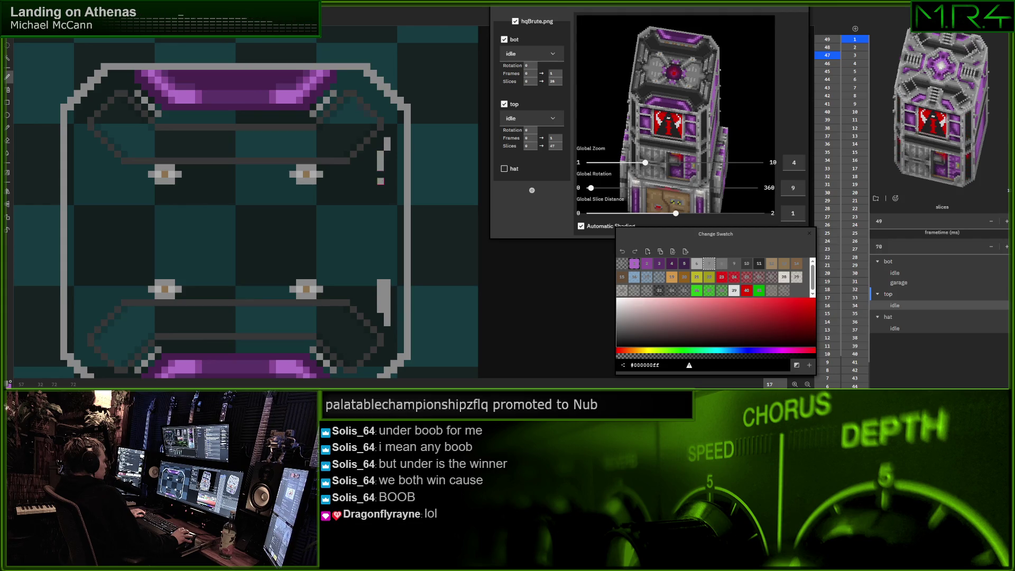
click(381, 175)
drag(387, 175, 384, 159)
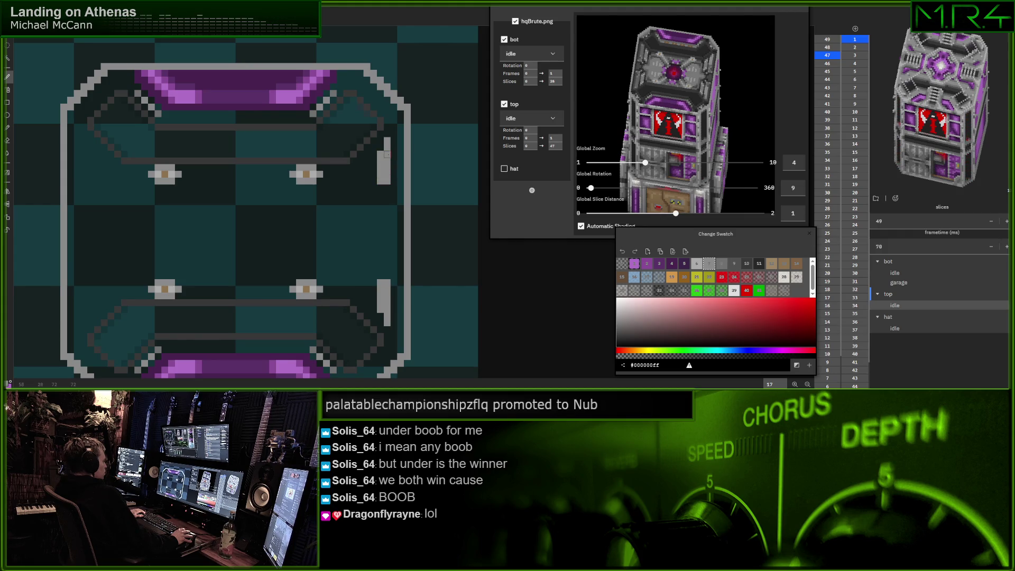
scroll(391, 164, down, 1)
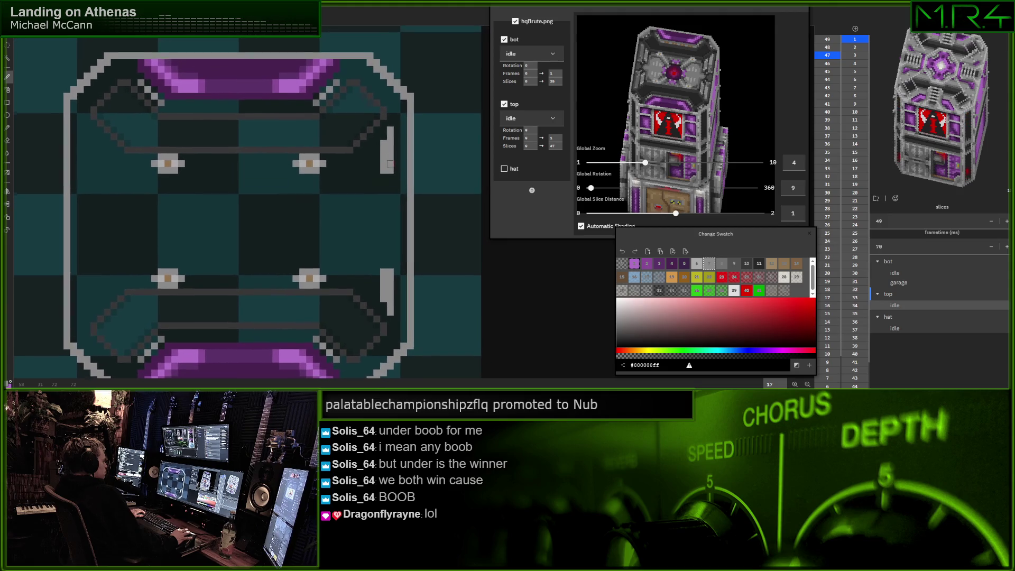
scroll(390, 163, left, 2)
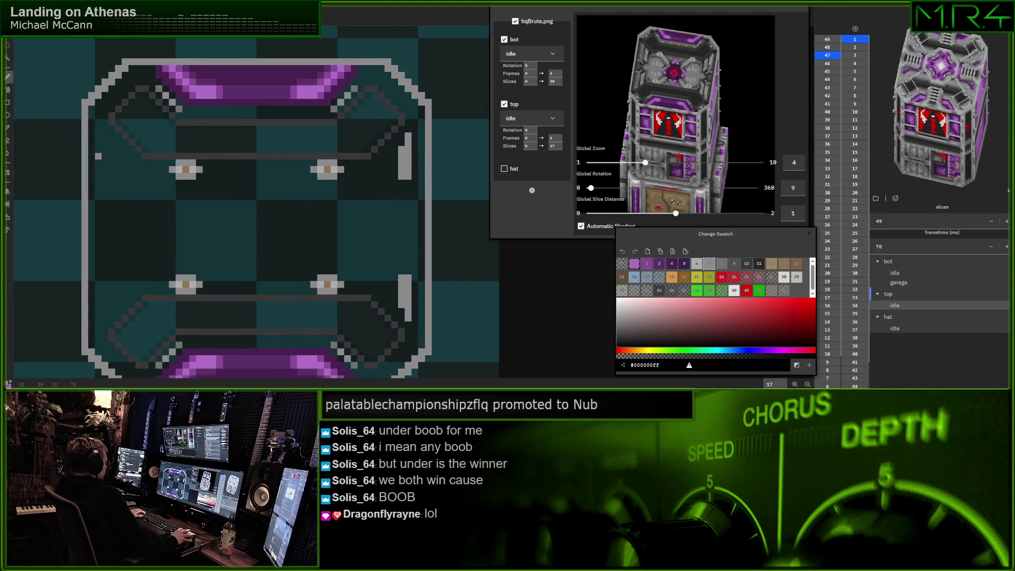
scroll(98, 155, left, 2)
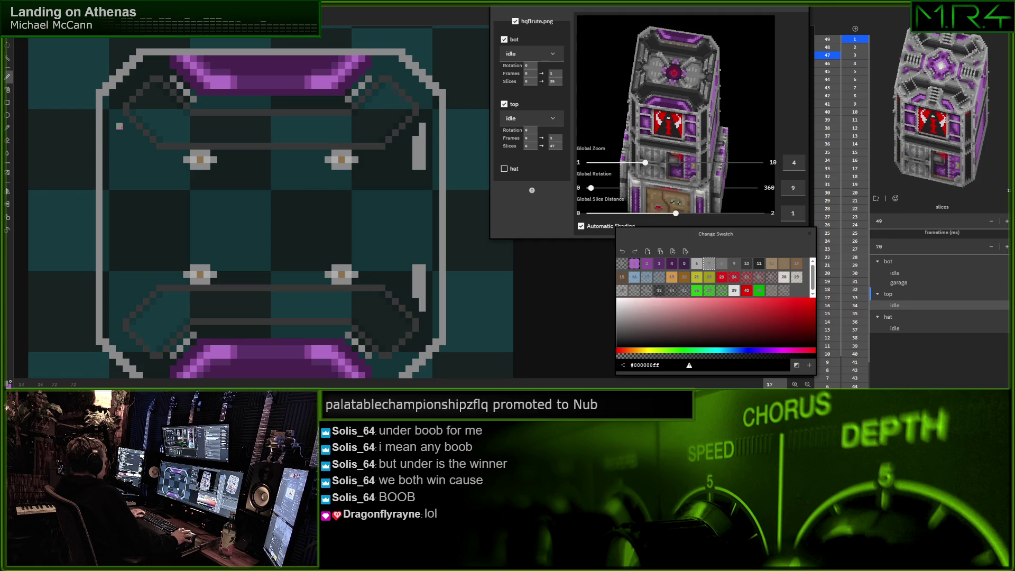
Paint a grey vertical bar on the left side, undoing a stray lower stroke
mouse_move(119, 125)
mouse_down()
mouse_move(119, 166)
mouse_move(126, 144)
mouse_up()
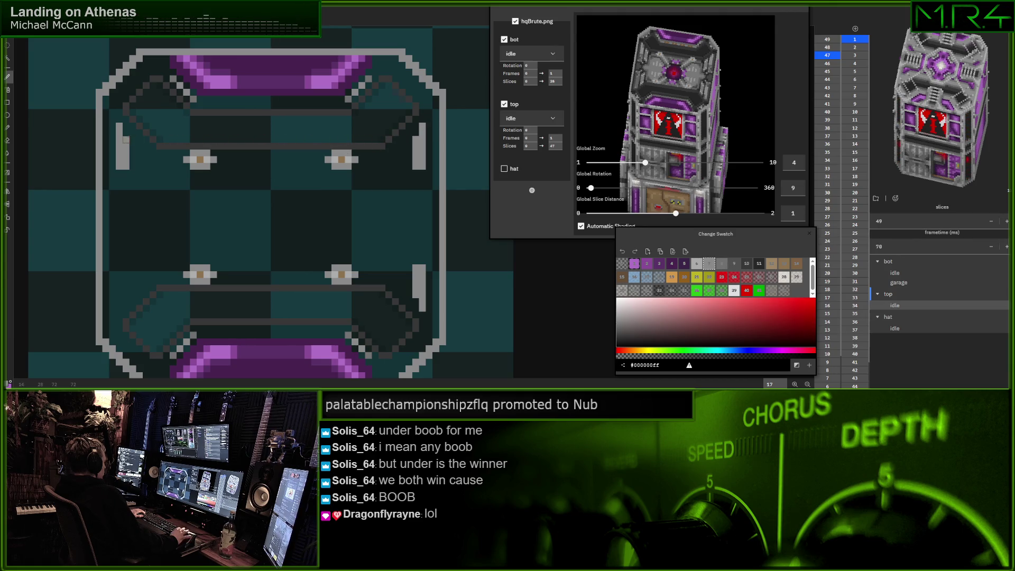
scroll(173, 207, down, 2)
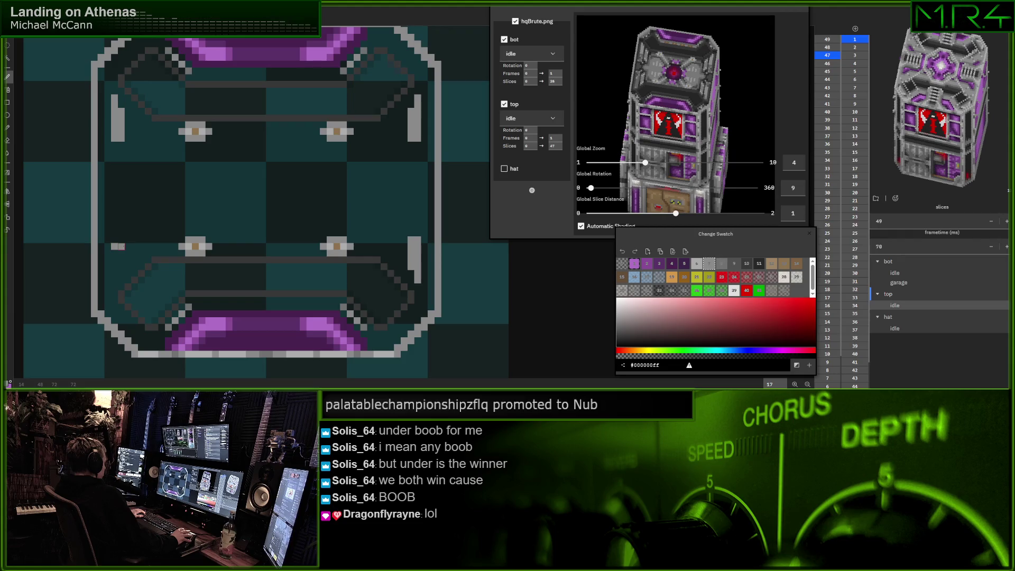
drag(114, 253, 114, 281)
key(ctrl+z)
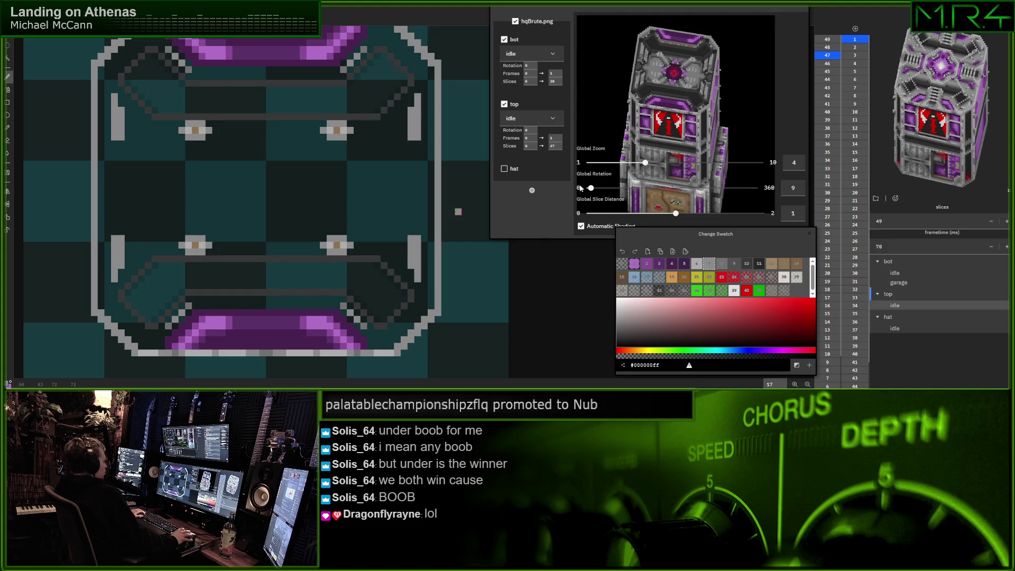
Toggle the top layer's slice count between 47 and 48, confirming at 48
key(Up)
key(Down)
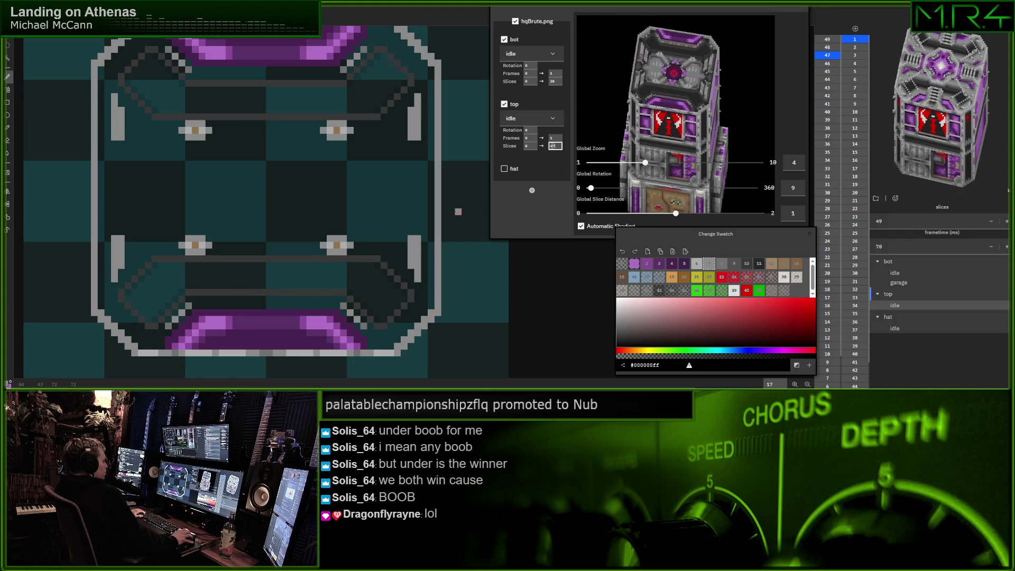
key(Up)
key(Up)
key(Return)
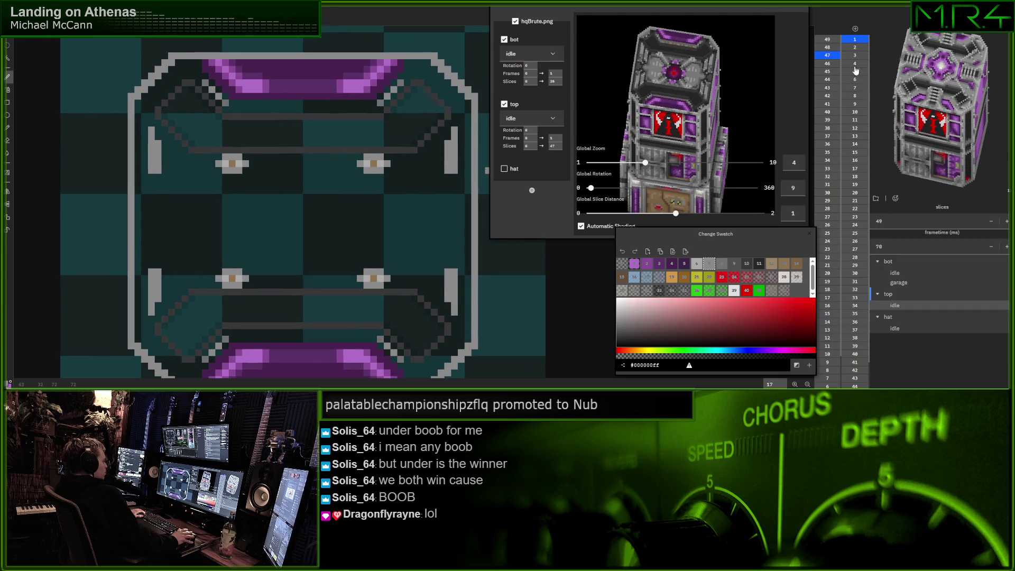
Copy the red core from slice 46 and paste it into the centre of slice 47
click(831, 65)
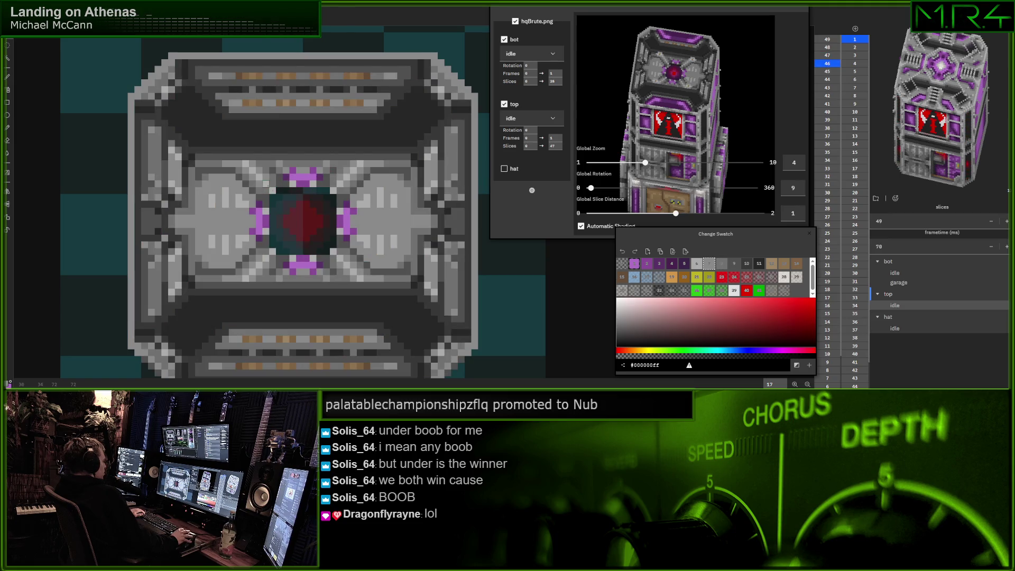
drag(338, 248, 299, 257)
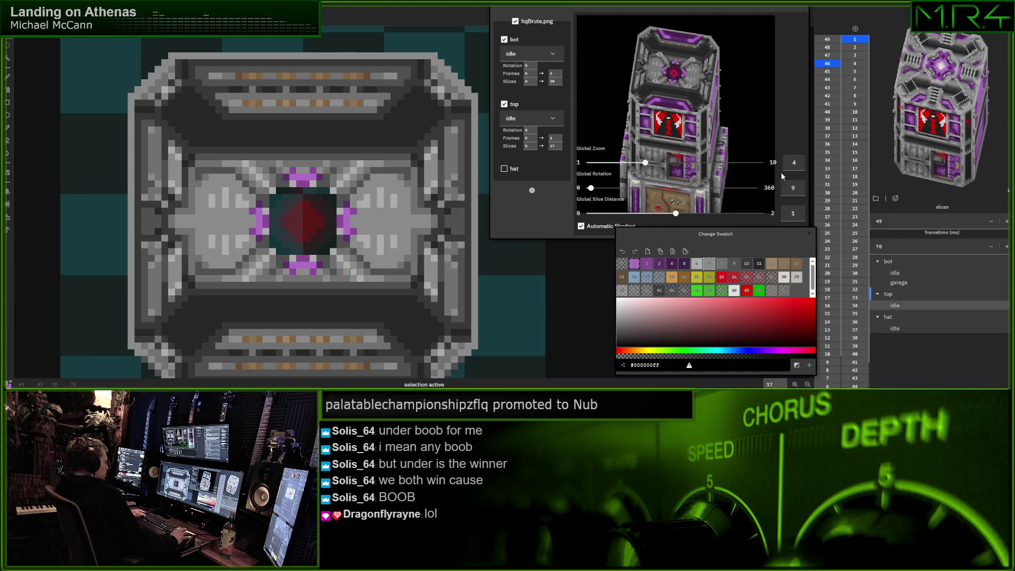
click(827, 55)
key(ctrl+v)
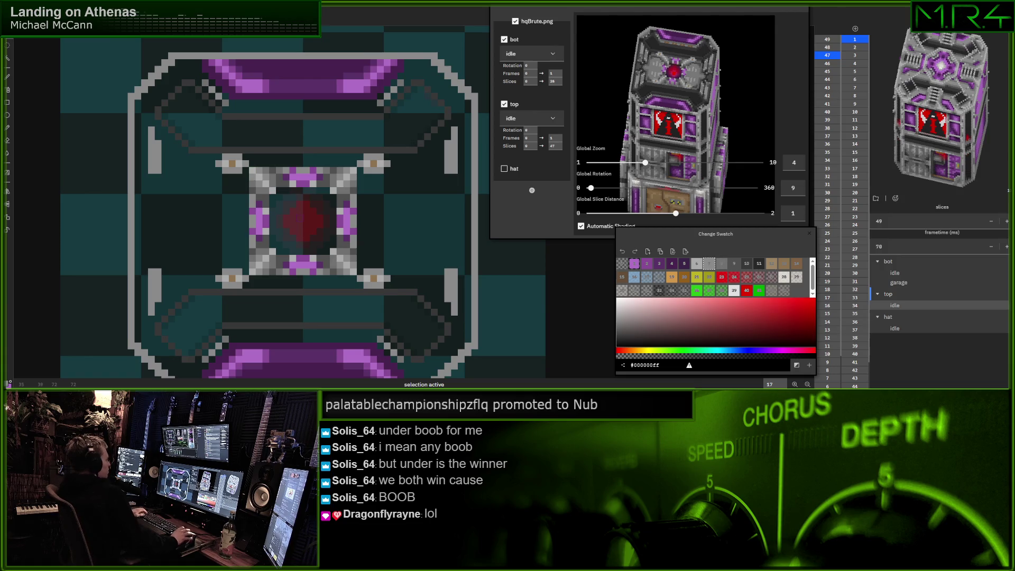
click(698, 265)
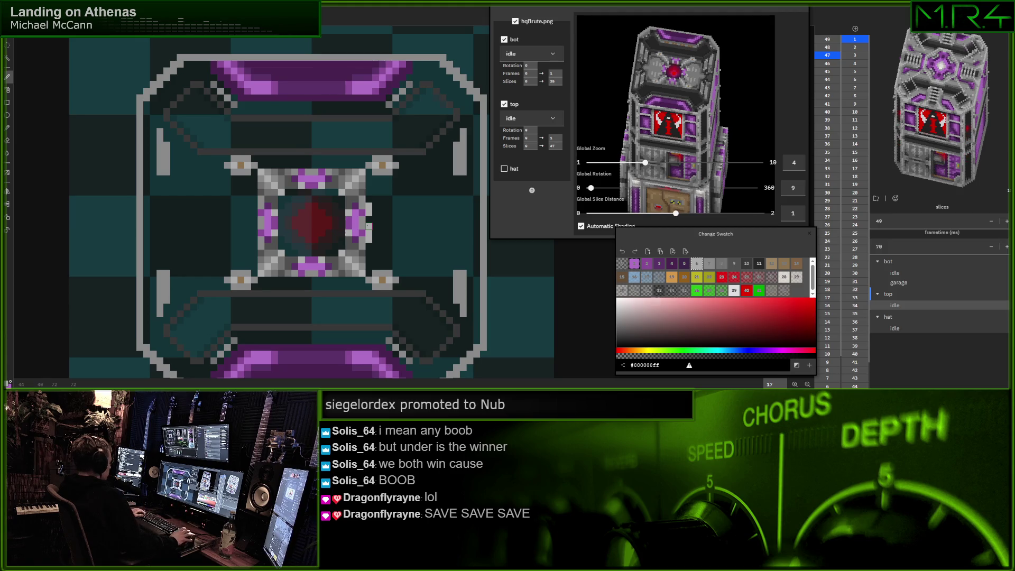
Re-centre the slice view and pick grey swatch 7 for the diagonal struts
scroll(369, 226, up, 1)
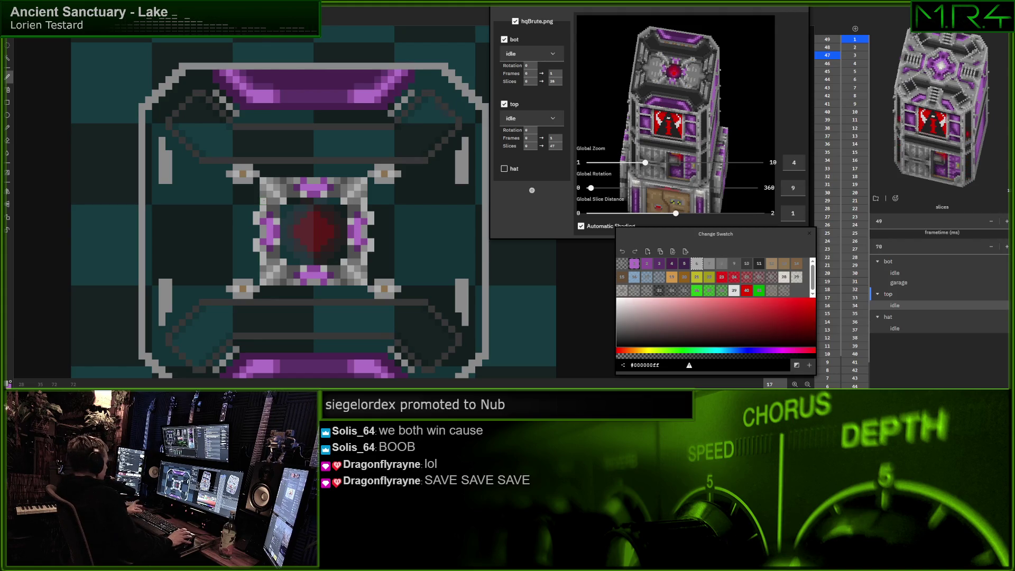
drag(260, 217, 252, 210)
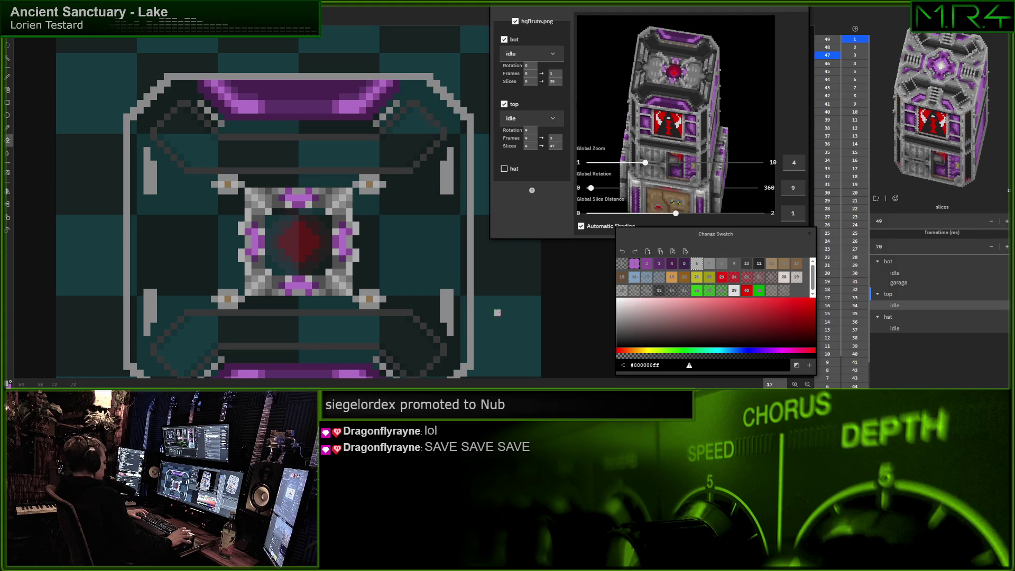
click(711, 266)
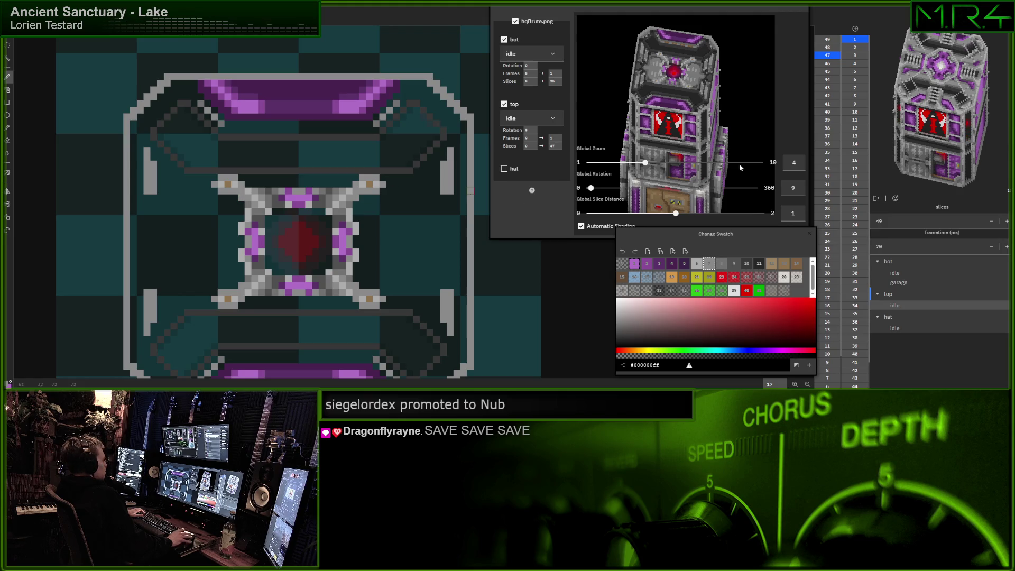
Step the top layer's slice count down with the arrow keys, trying 46 and 45
click(551, 145)
key(Down)
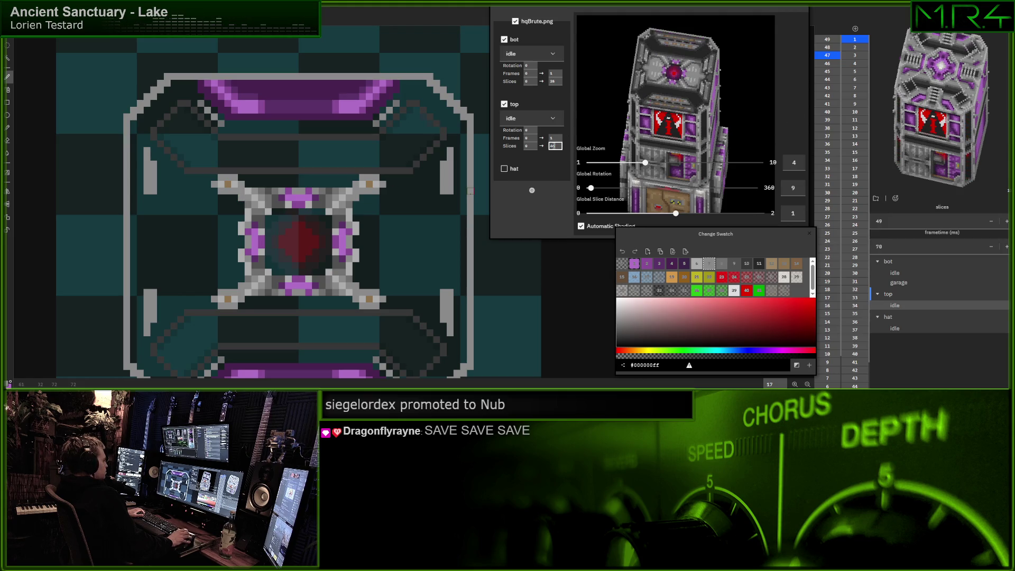
key(Down)
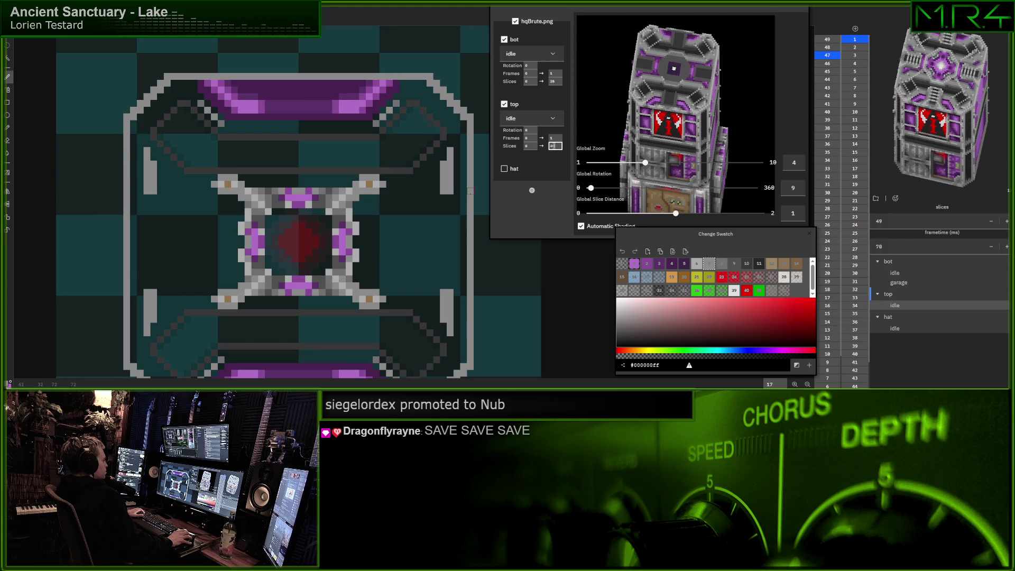
key(Down)
key(Up)
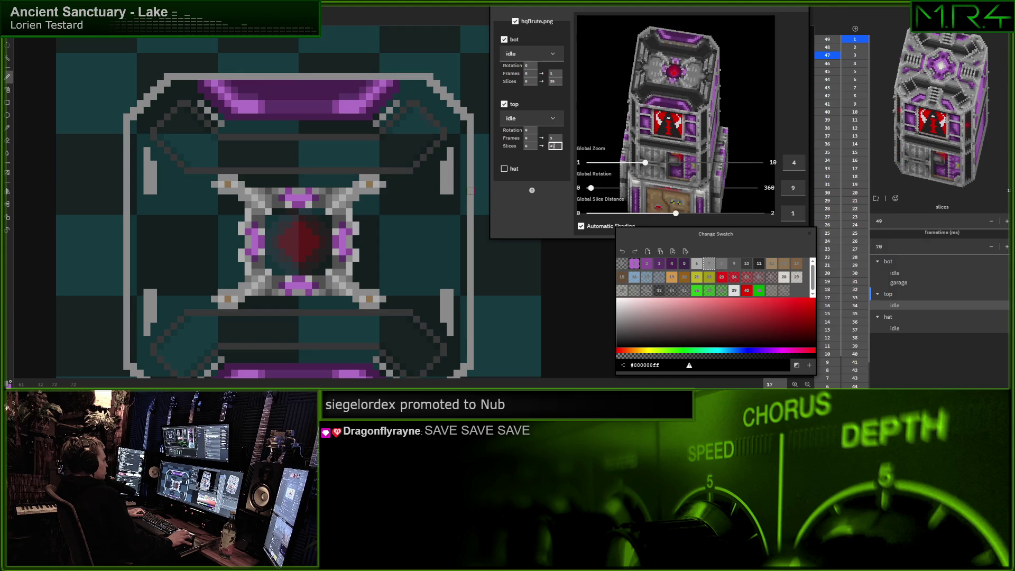
key(Down)
Bring slice 48 up on the canvas
click(834, 49)
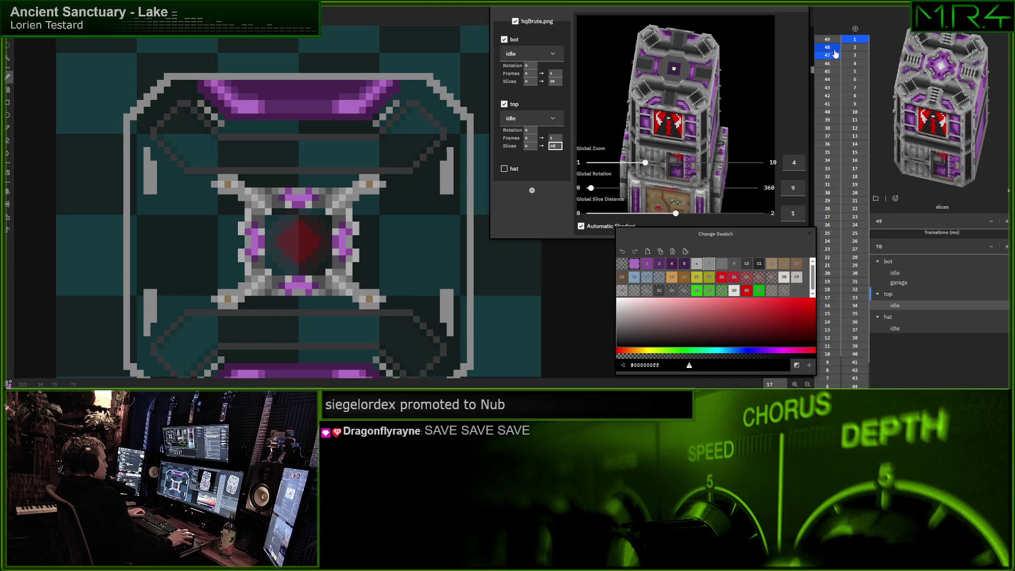
click(834, 49)
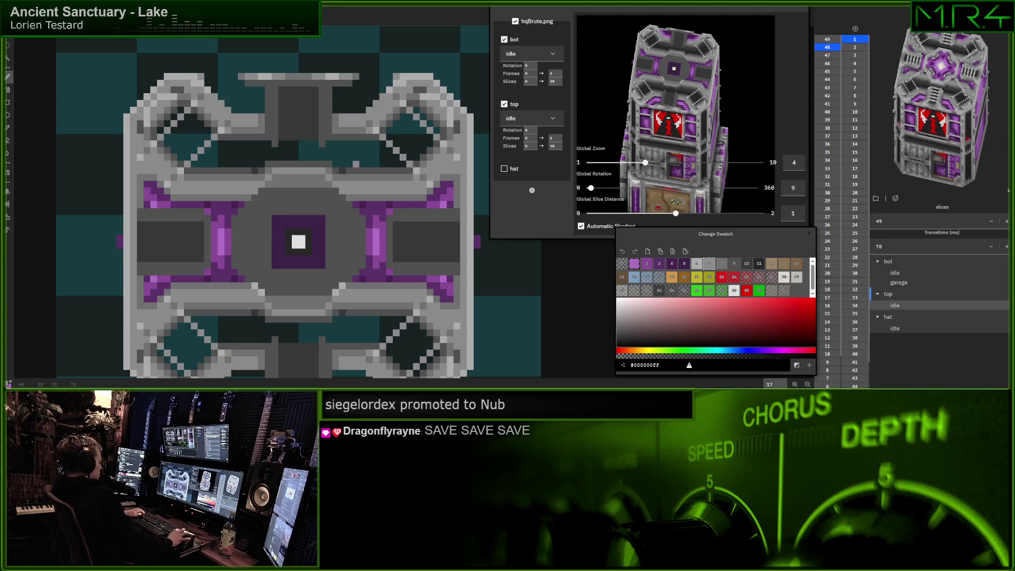
scroll(328, 113, down, 3)
scroll(329, 114, up, 2)
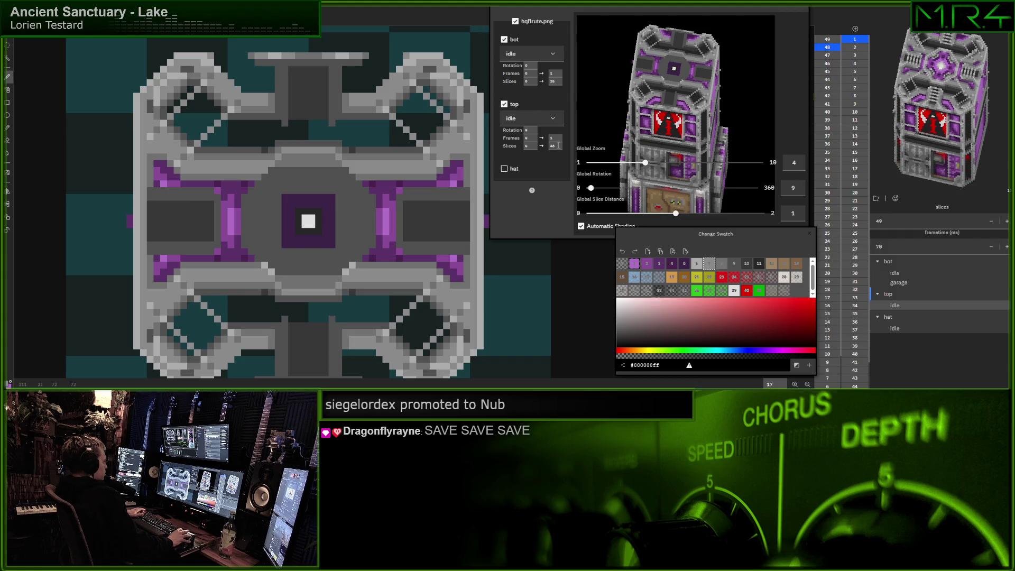
Compare ending the top part at slice 47 and 48, settling on 47
text(49)
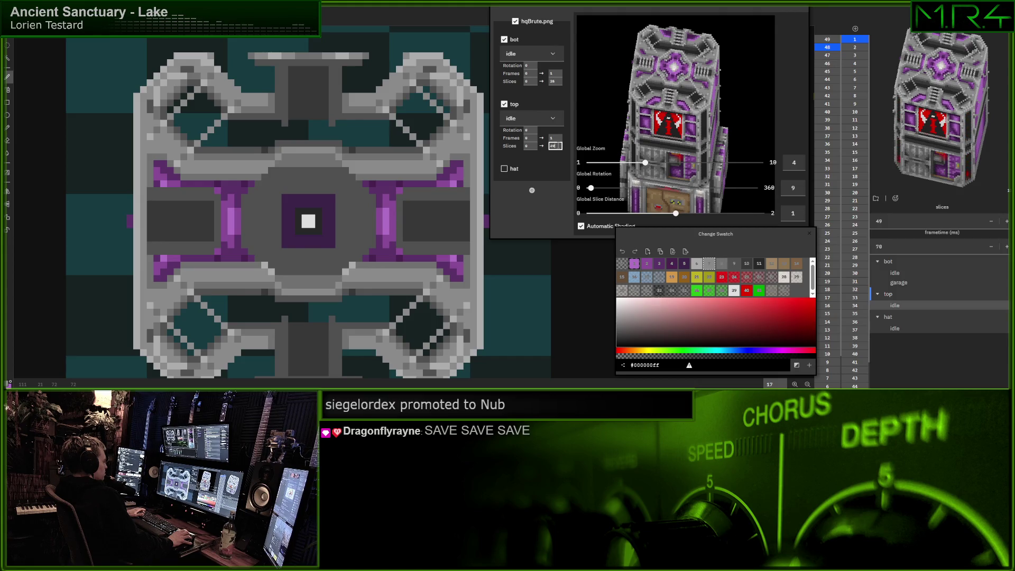
key(BackSpace)
text(7)
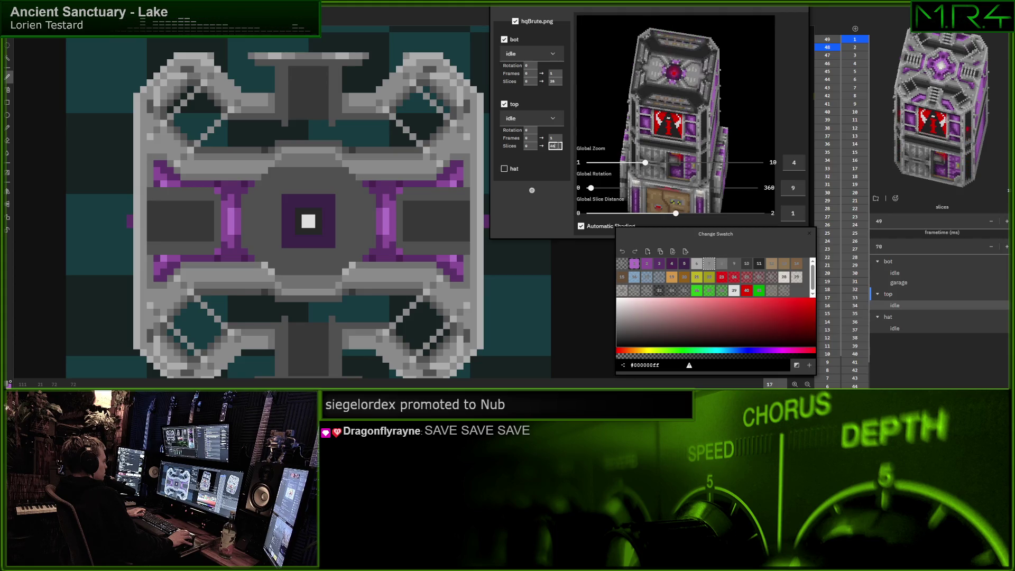
key(BackSpace)
text(8)
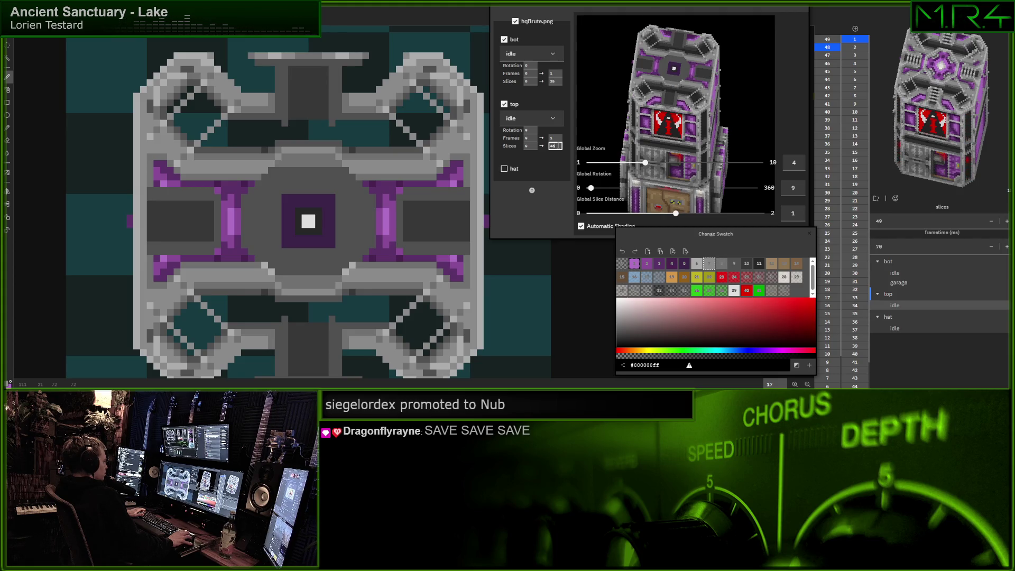
key(BackSpace)
text(7)
key(BackSpace)
text(8)
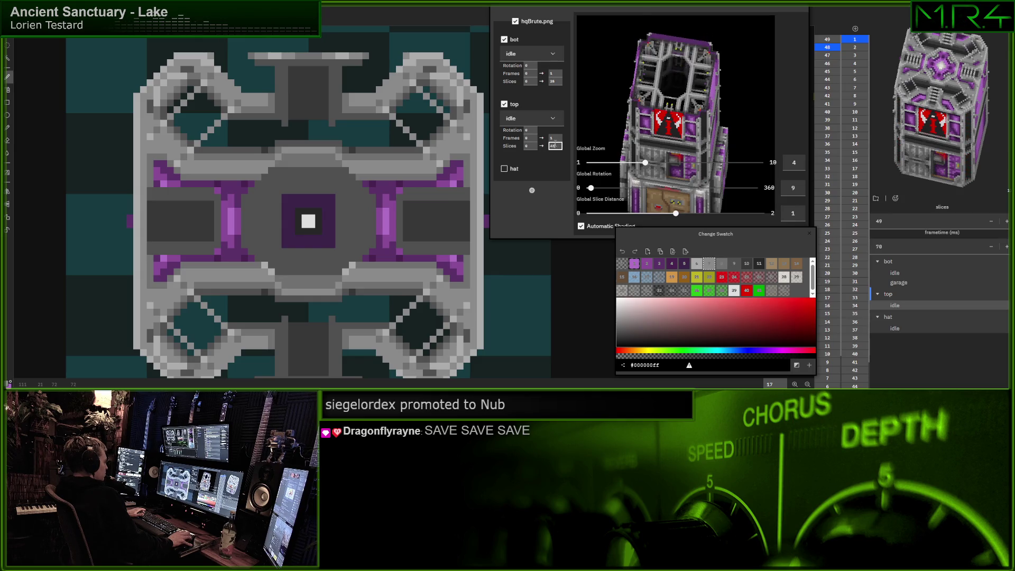
key(BackSpace)
text(7)
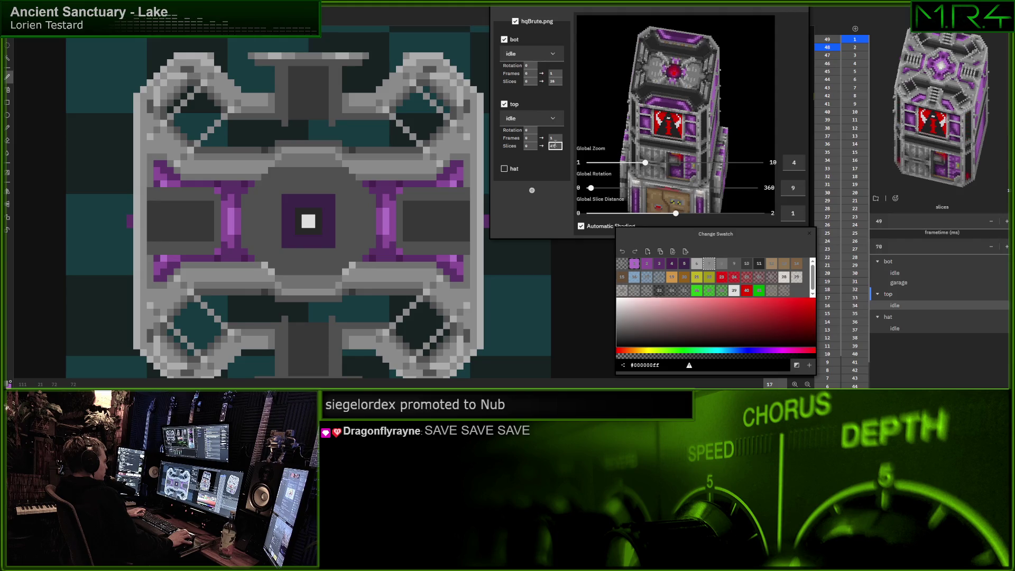
click(827, 55)
On slice 47, bucket-fill the red centre blob with a dark colour
click(828, 55)
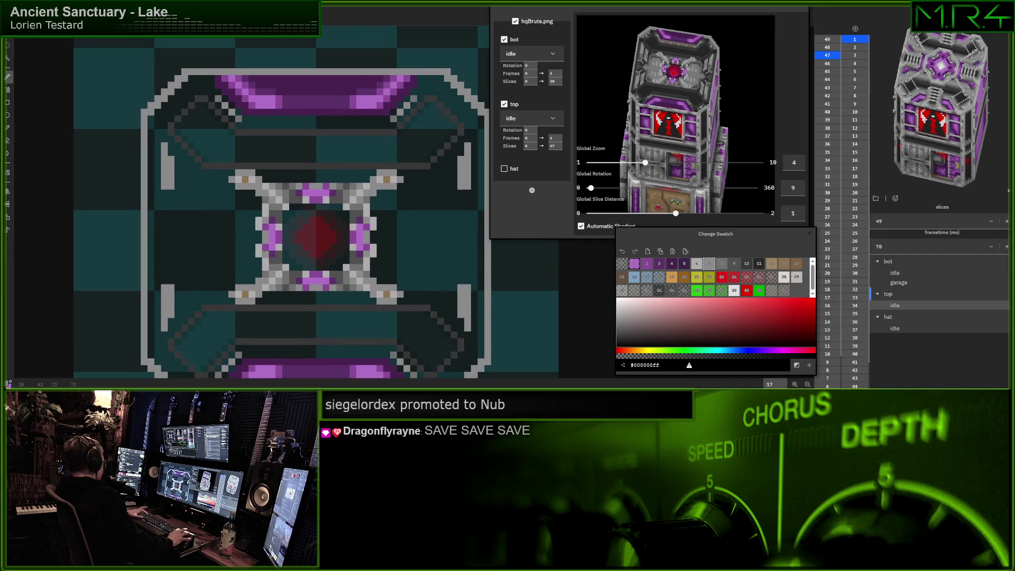
click(414, 220)
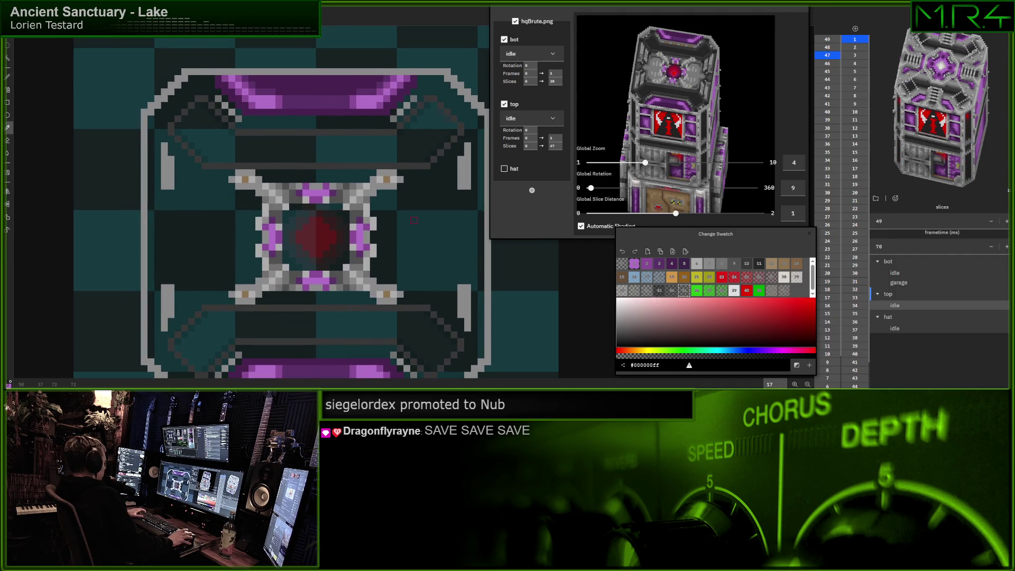
key(g)
click(313, 234)
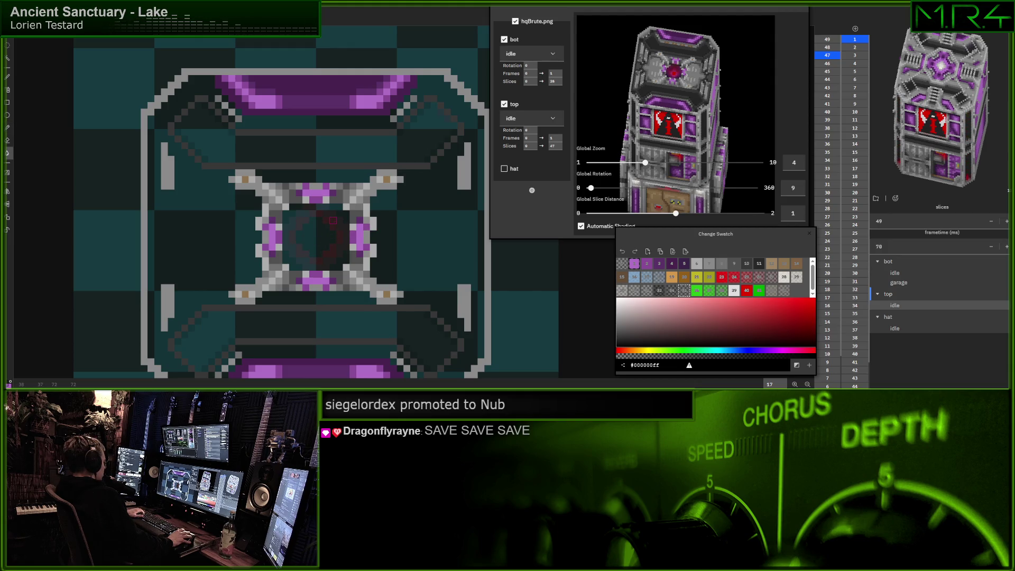
key(b)
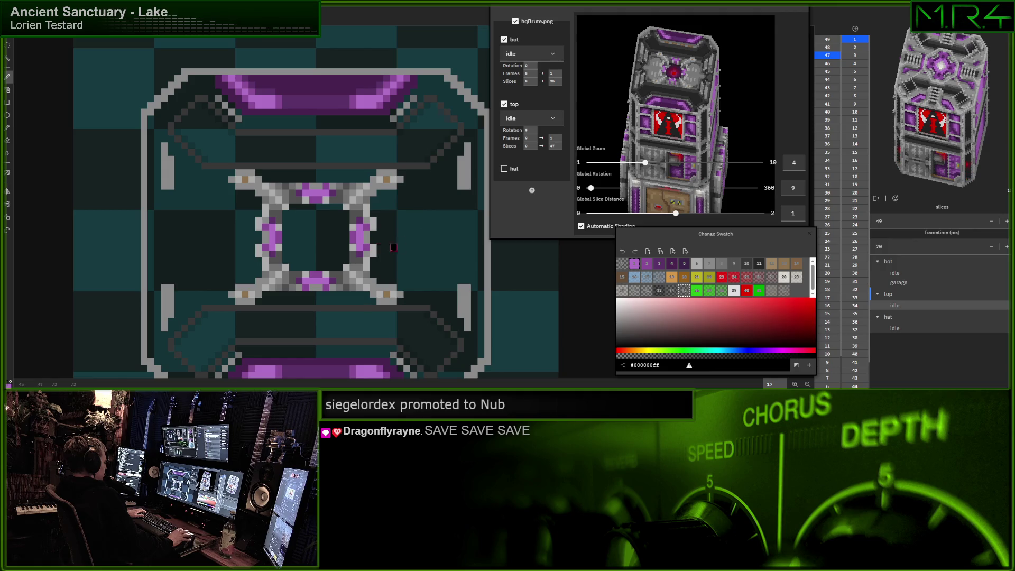
Draw a mid-grey X across the centre and fill its crossing with light grey
click(700, 268)
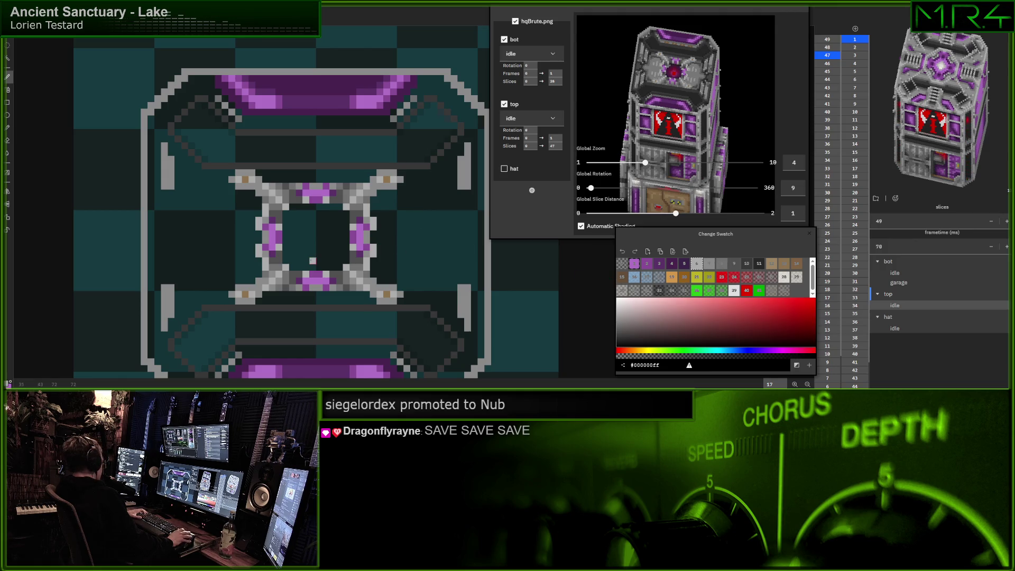
drag(292, 214, 340, 260)
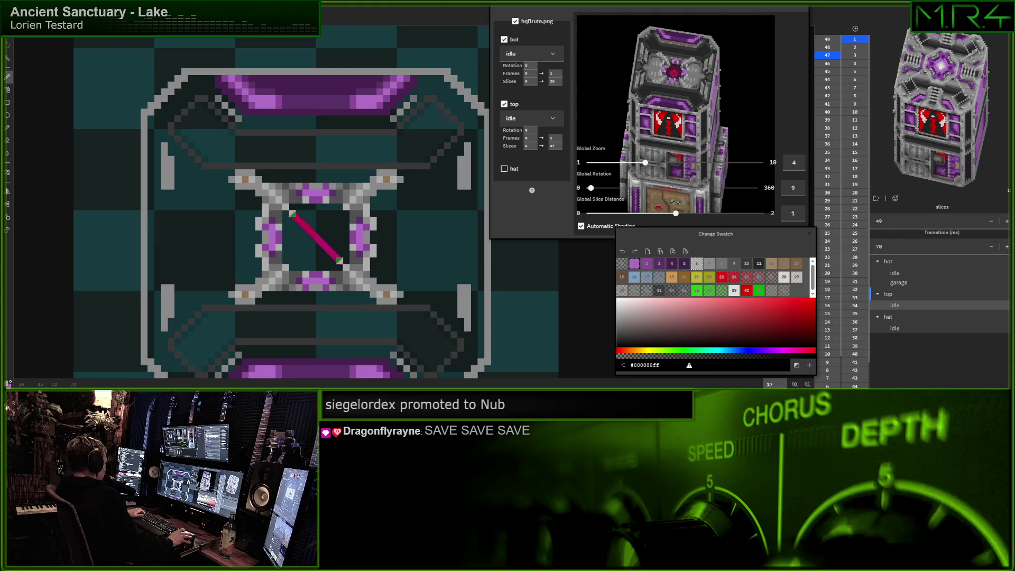
key(Return)
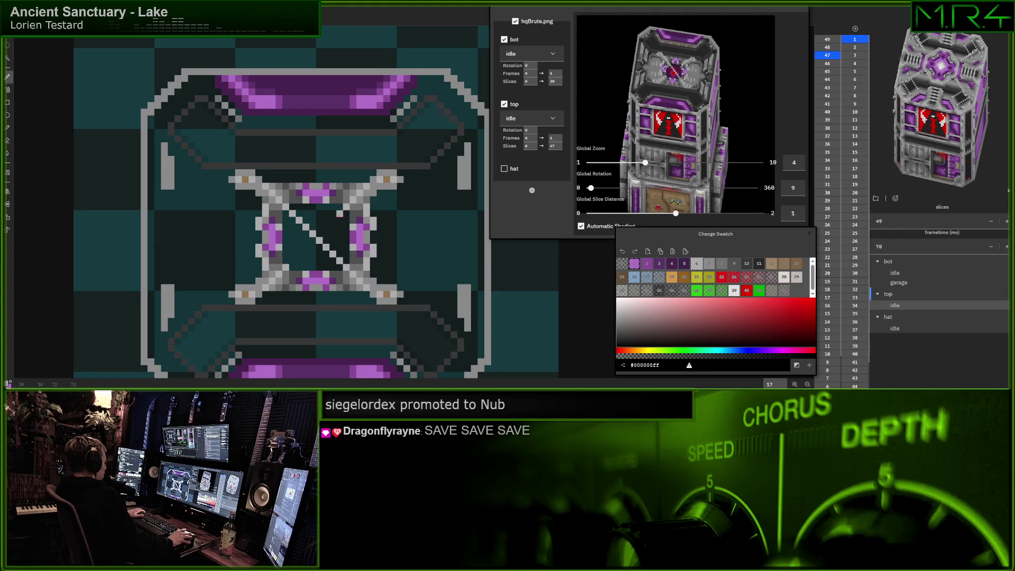
drag(339, 213, 293, 260)
key(Return)
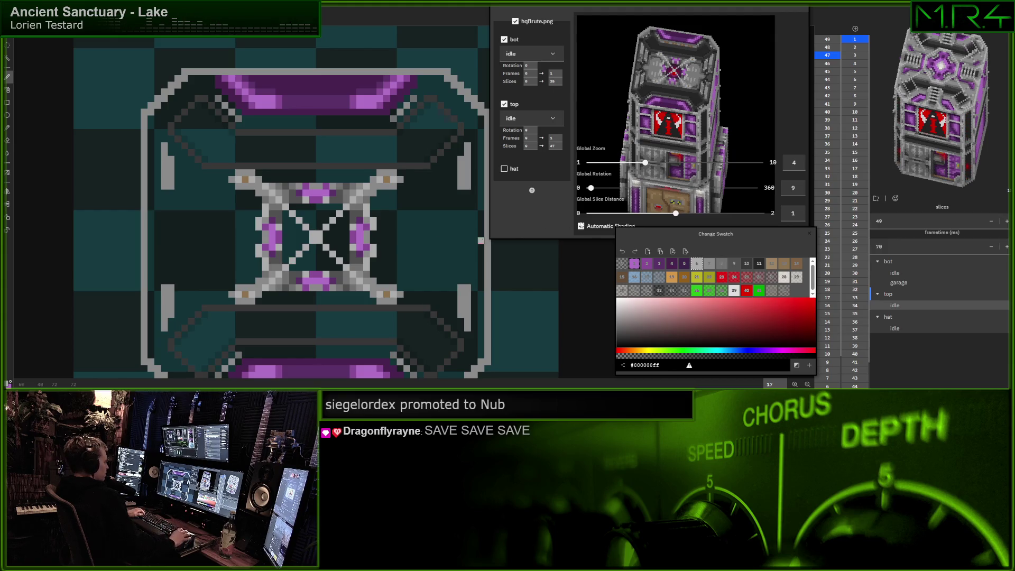
click(708, 264)
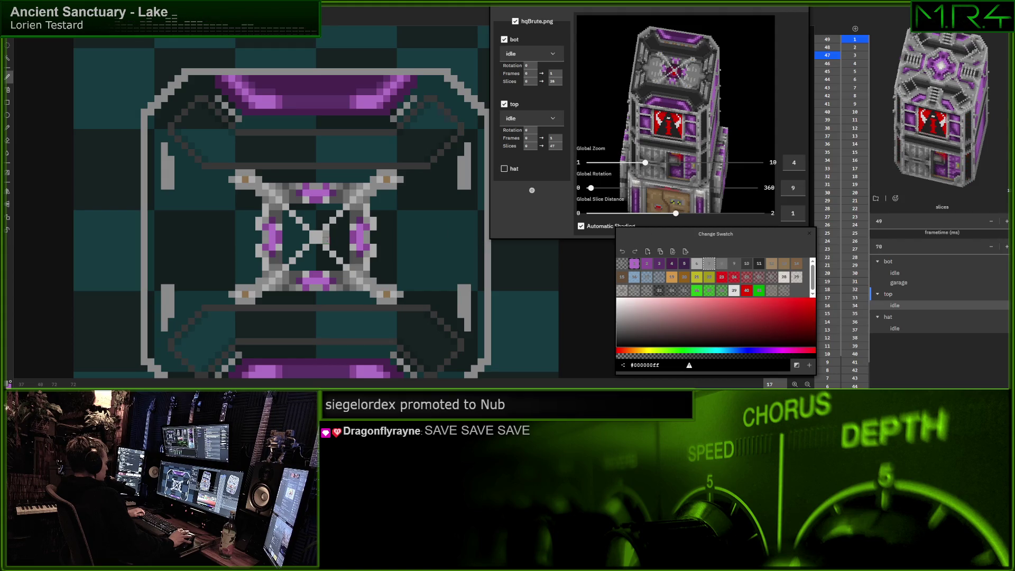
drag(313, 228, 312, 247)
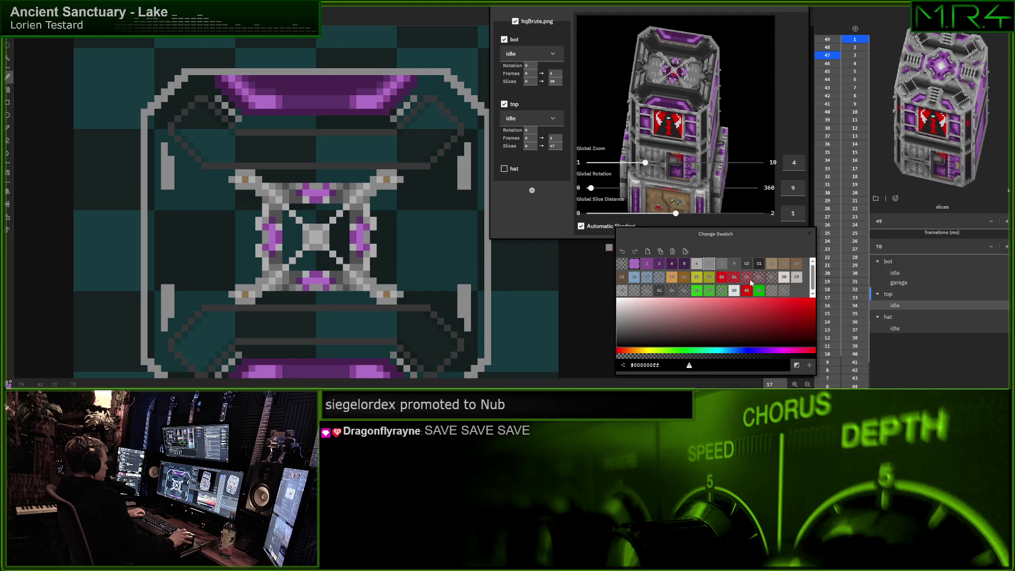
Shade around the slice centre with two translucent dark colours
click(630, 292)
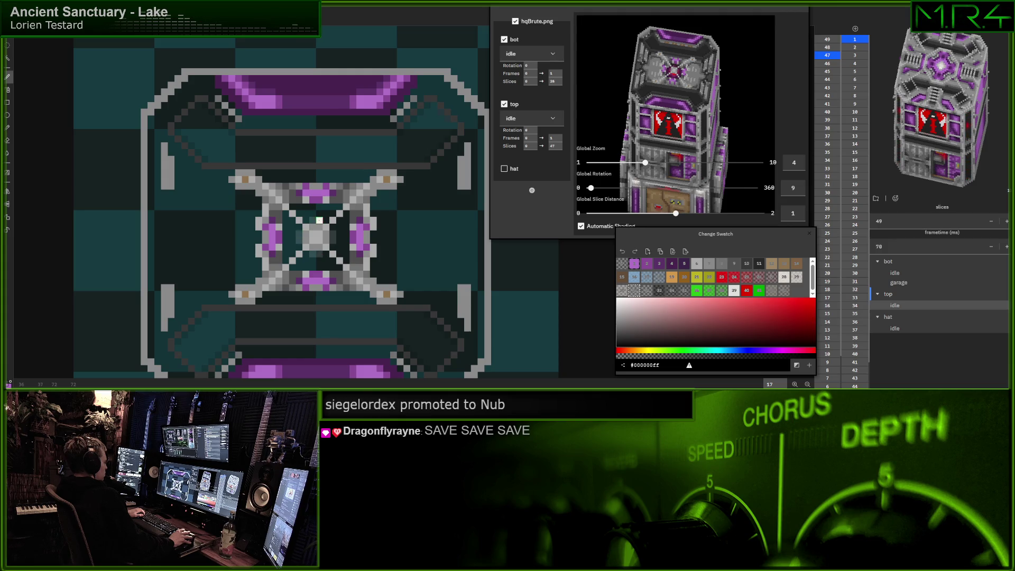
click(645, 292)
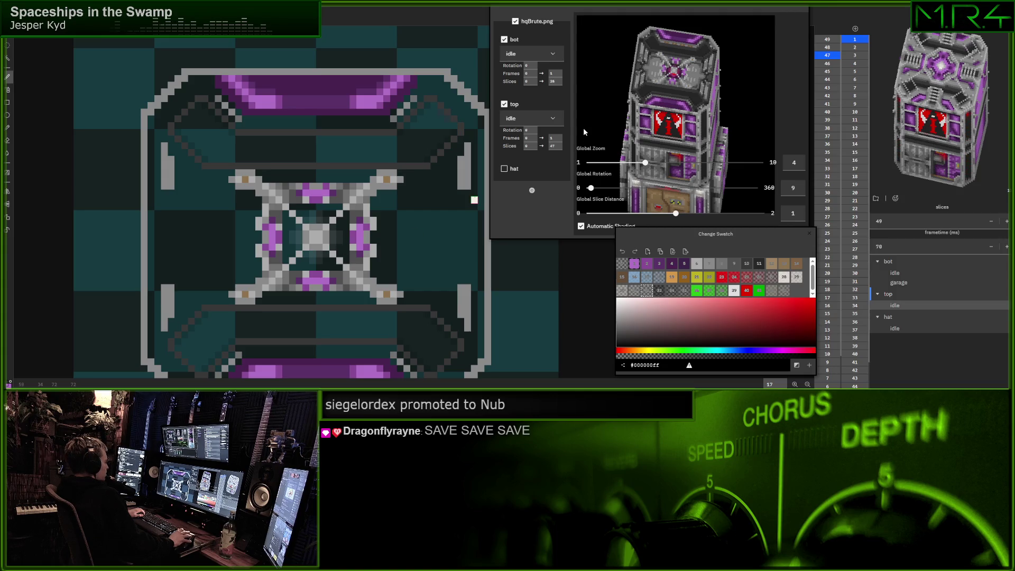
scroll(555, 147, down, 1)
scroll(555, 148, up, 1)
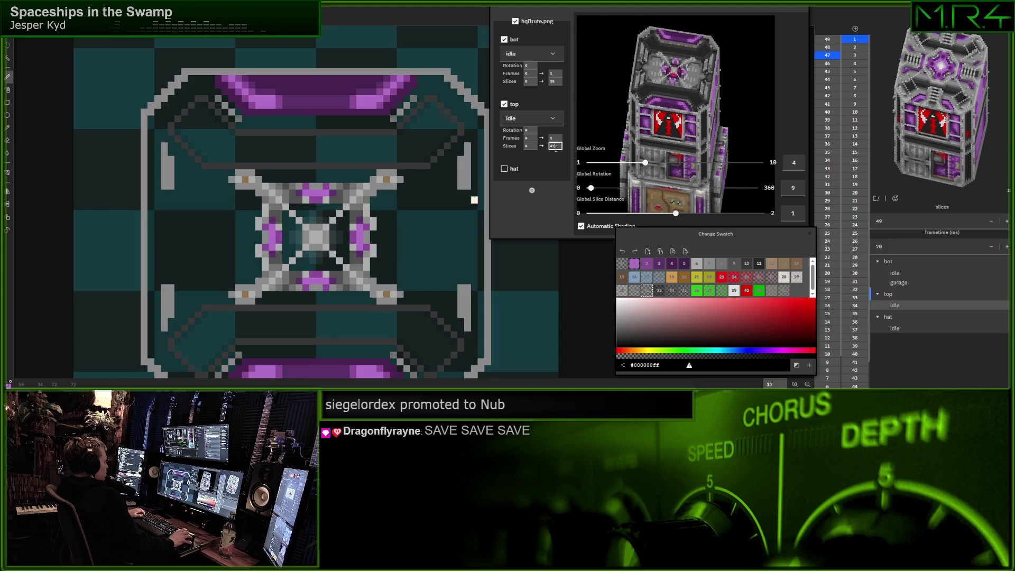
Paint the core pixels yellow, then recolour them orange with swatch 19
click(697, 277)
click(320, 241)
click(313, 233)
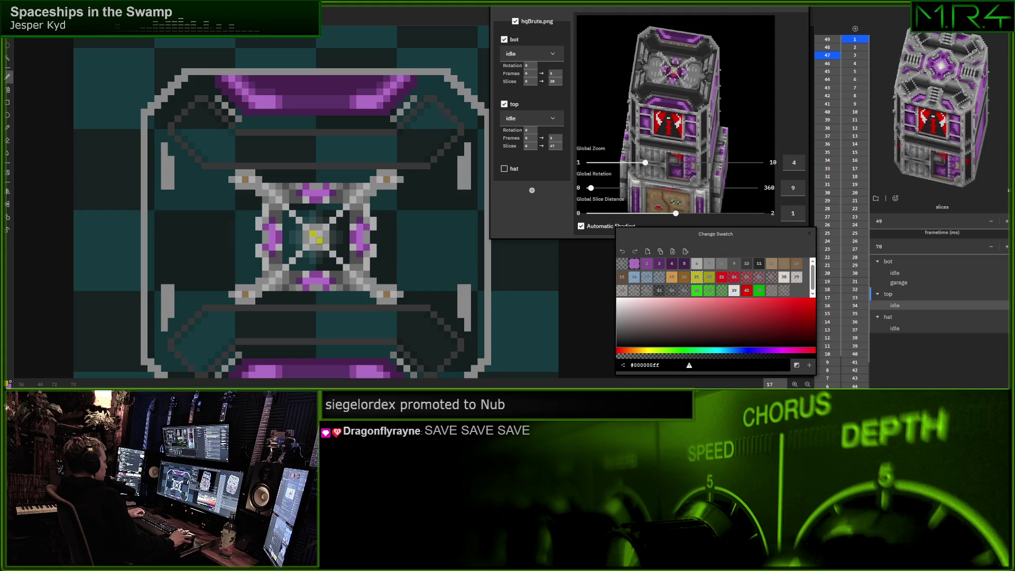
click(671, 277)
click(313, 233)
click(320, 241)
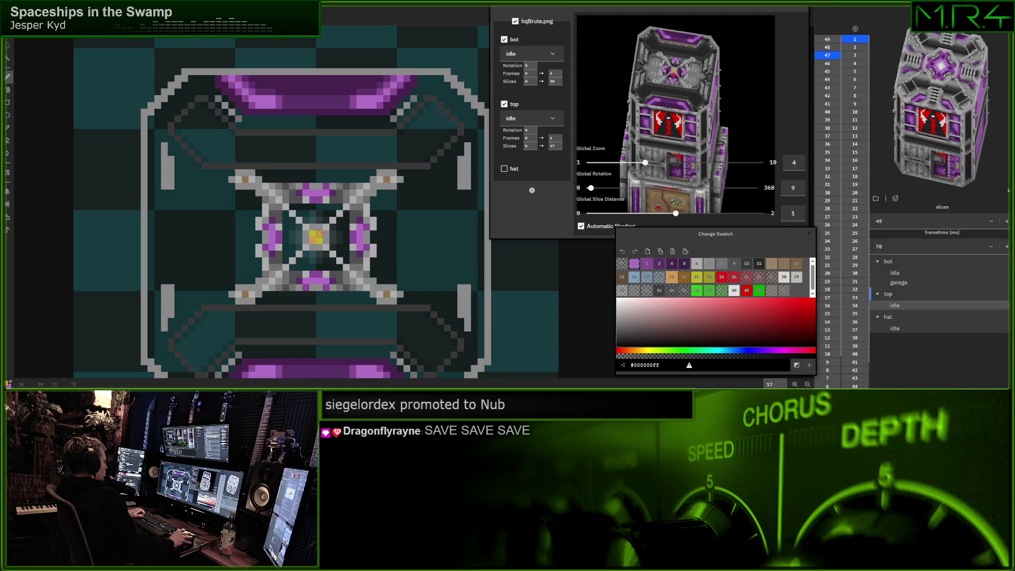
Extend the top part's slice range to 48 and open slice 48
click(555, 146)
key(BackSpace)
text(8)
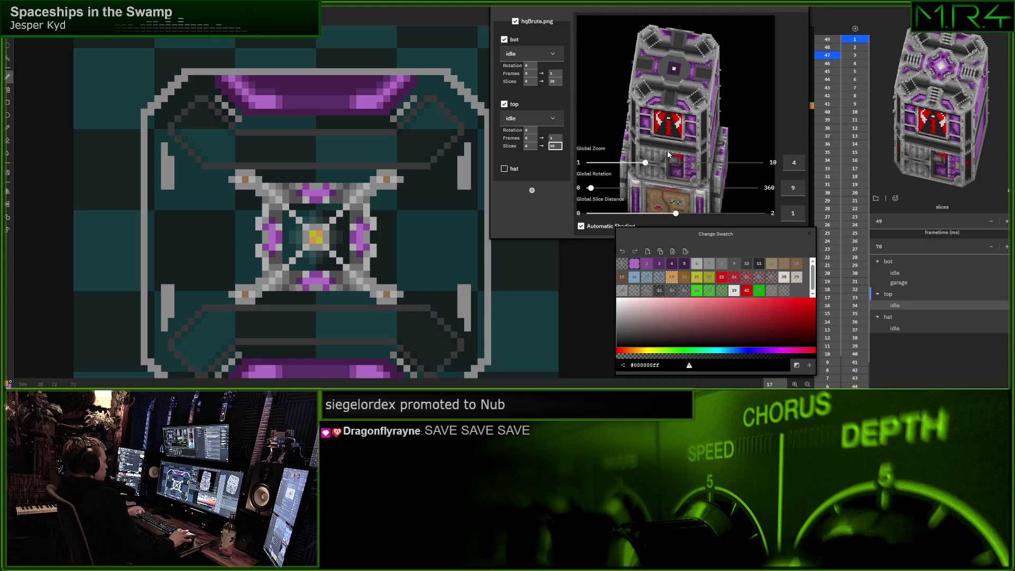
click(827, 50)
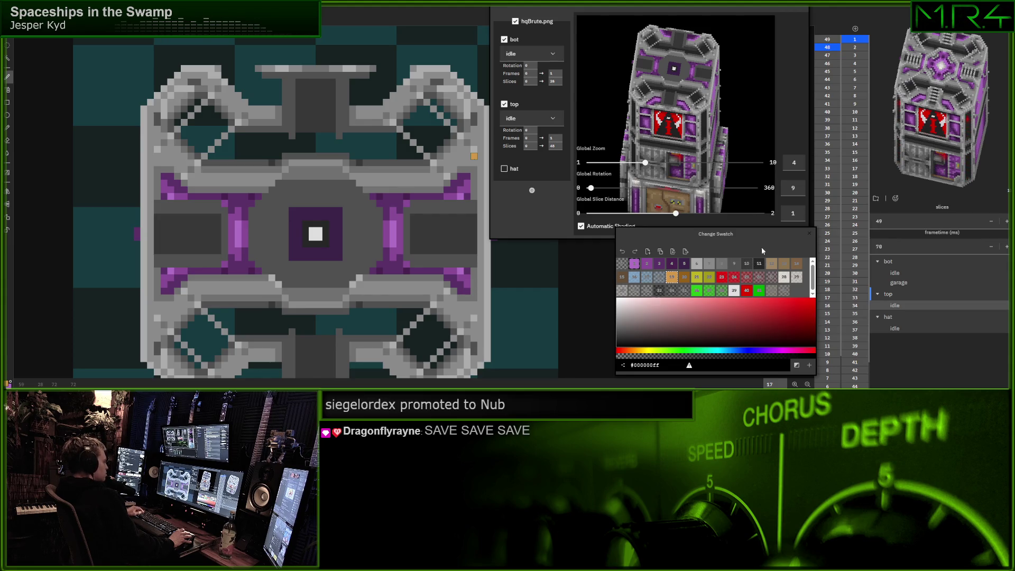
Compare top-part end slices 47, 48 and 49, finally settling on slice 49
text(49)
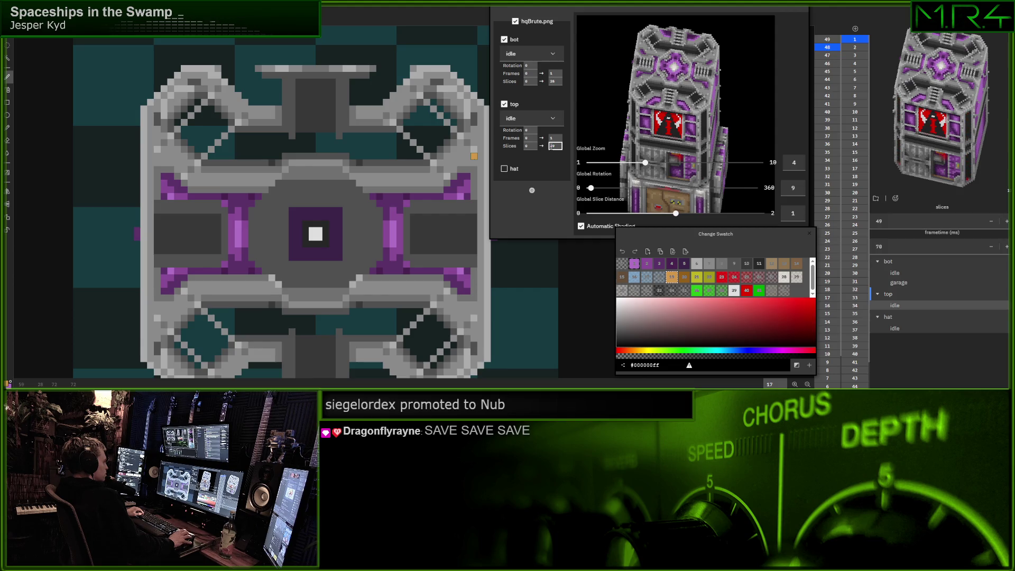
key(BackSpace)
text(8)
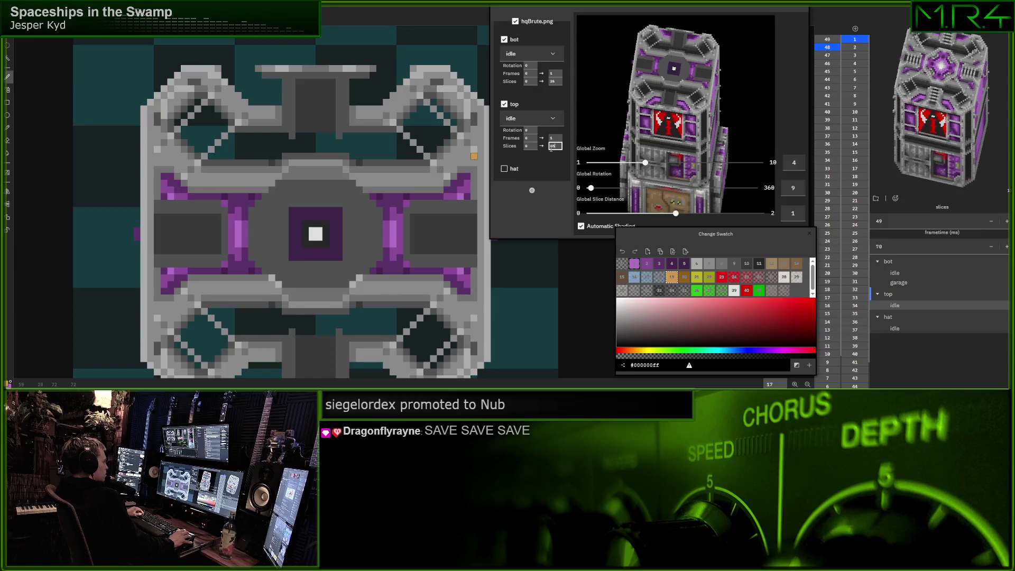
key(BackSpace)
text(7)
key(BackSpace)
text(9)
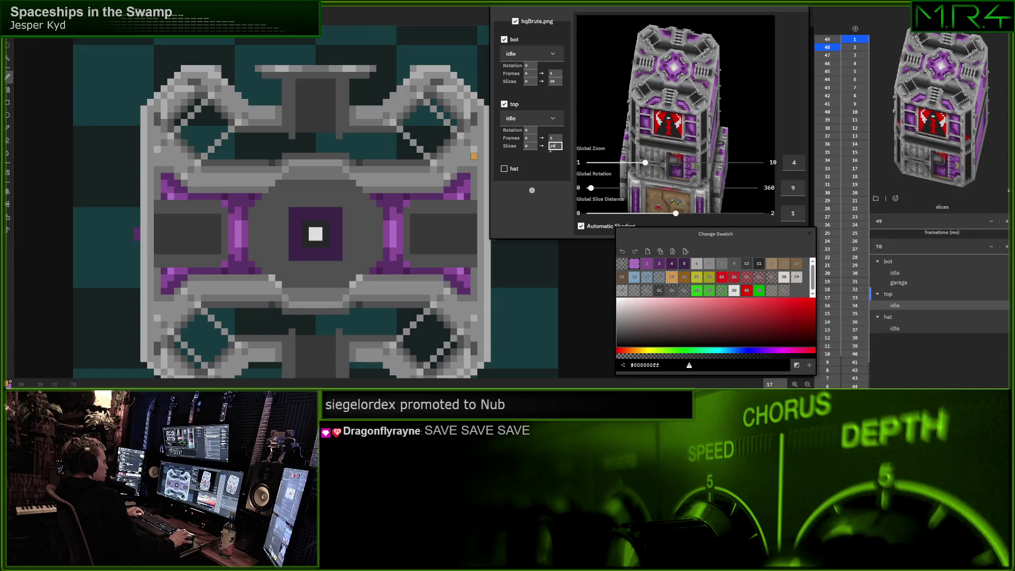
key(BackSpace)
text(8)
key(Return)
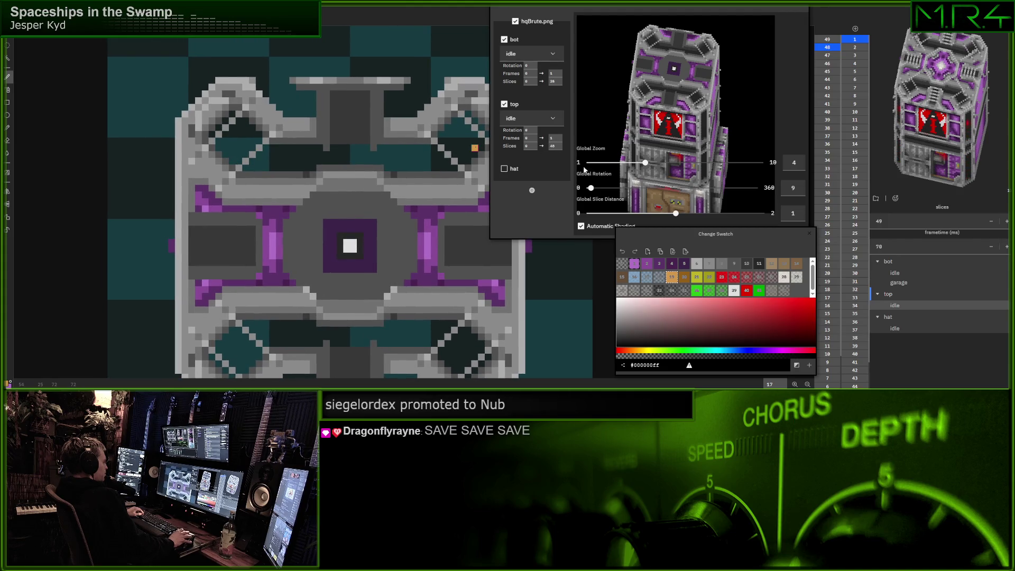
text(49)
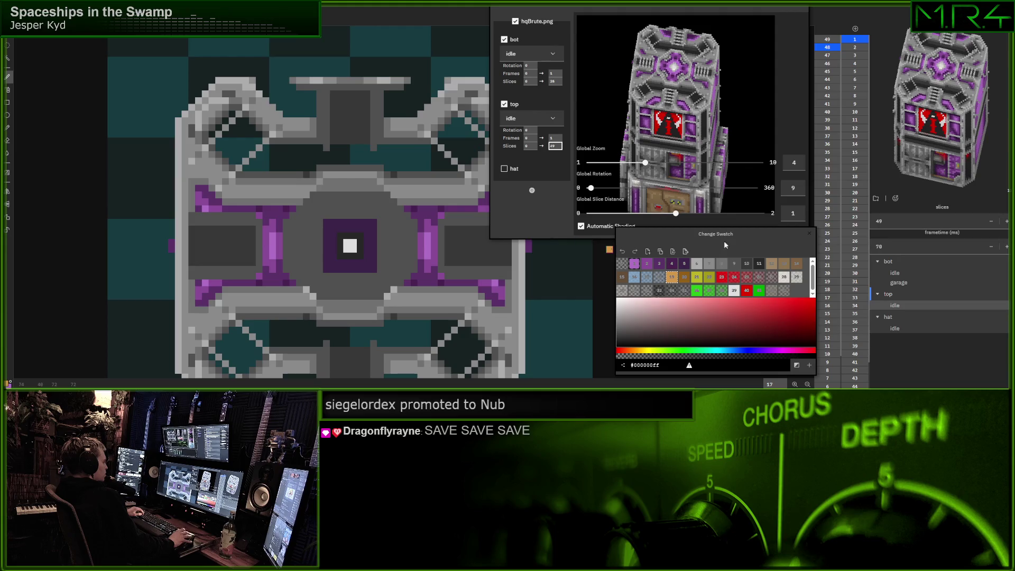
key(Return)
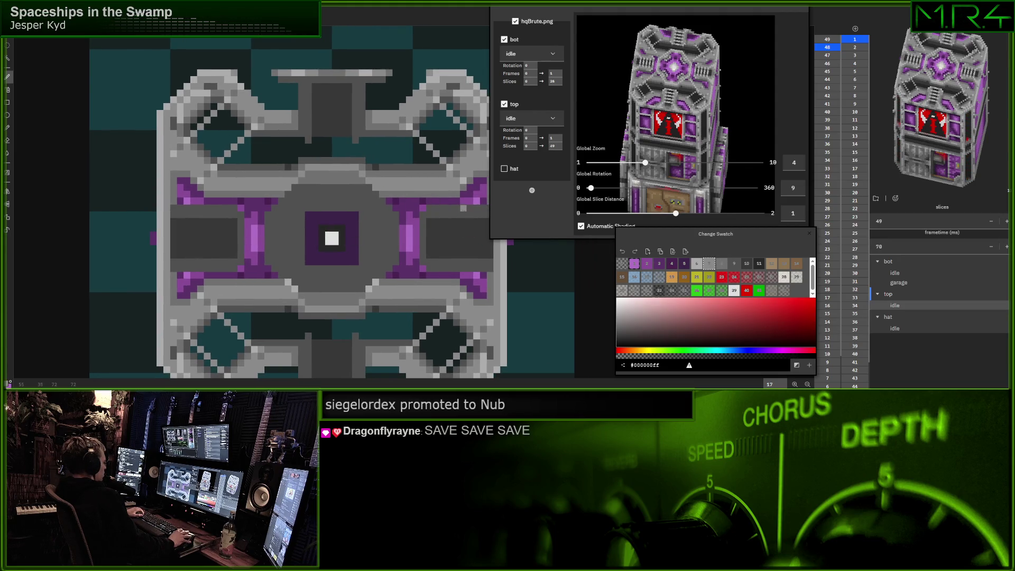
Paint a couple of light pixels on slice 48
mouse_move(443, 208)
mouse_down()
mouse_move(456, 208)
mouse_move(389, 236)
mouse_up()
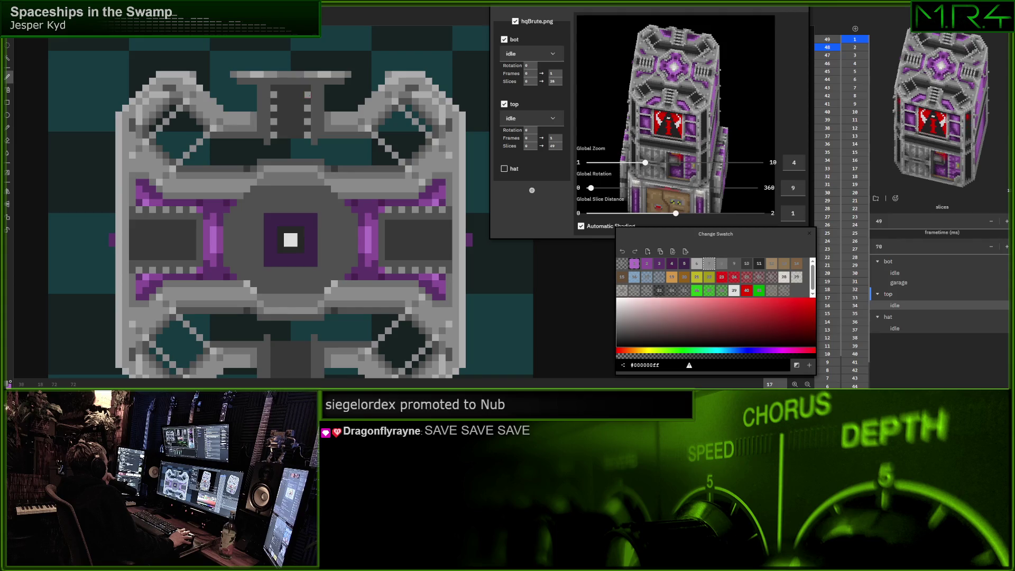
scroll(280, 303, down, 2)
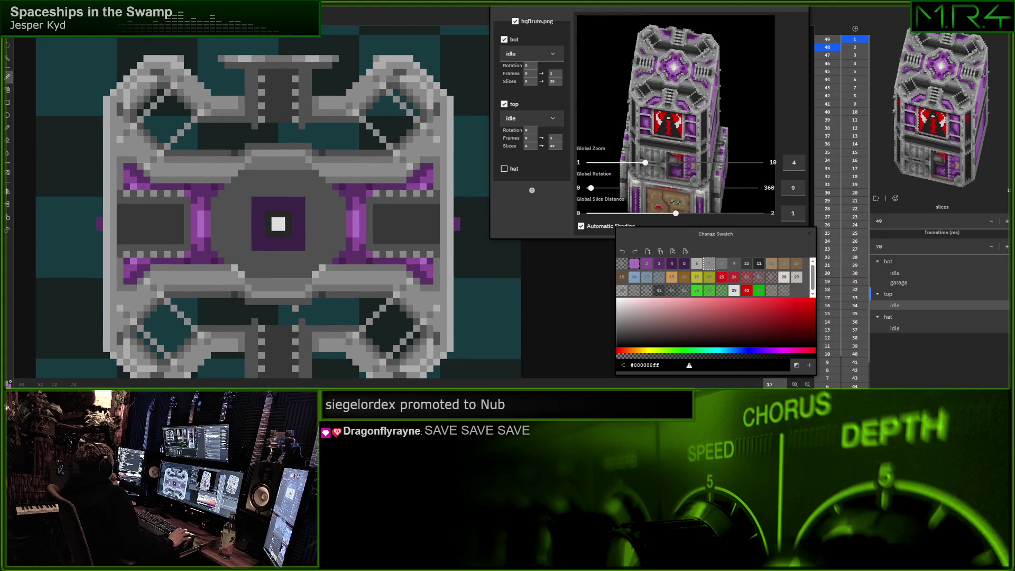
drag(390, 260, 396, 246)
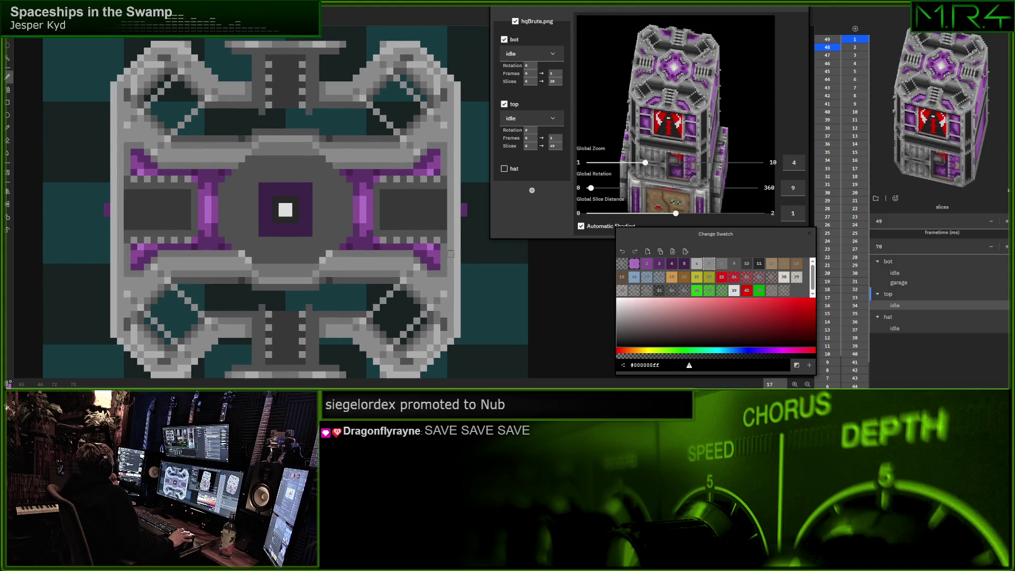
Paint light grey teeth along the top vent bar and one on the lower vent row
click(726, 266)
click(390, 179)
click(417, 179)
click(432, 179)
click(434, 239)
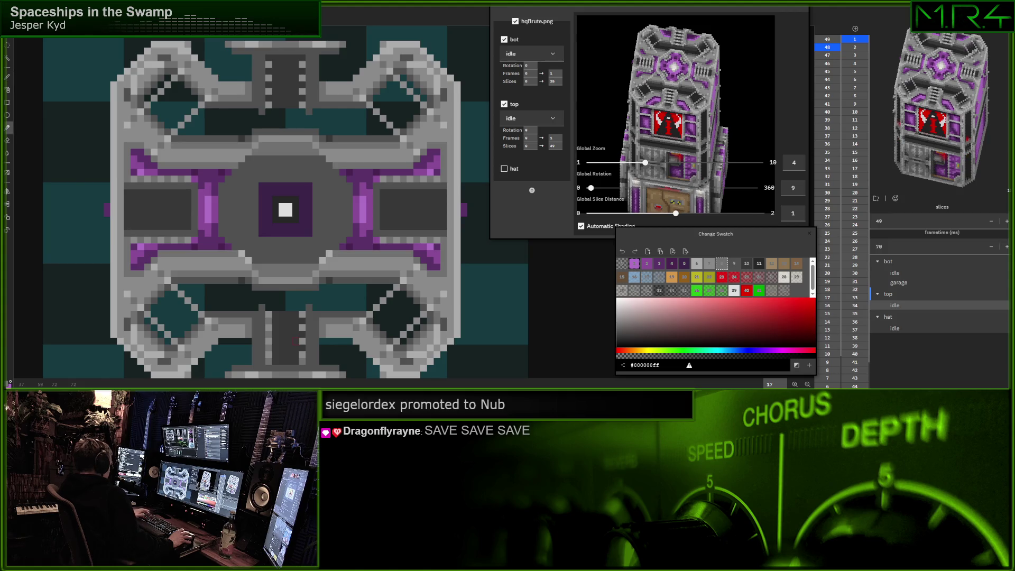
alt+click(294, 341)
Paint a dark grey column over the bottom vent bar
mouse_move(268, 314)
mouse_down()
mouse_move(269, 360)
mouse_move(297, 312)
mouse_up()
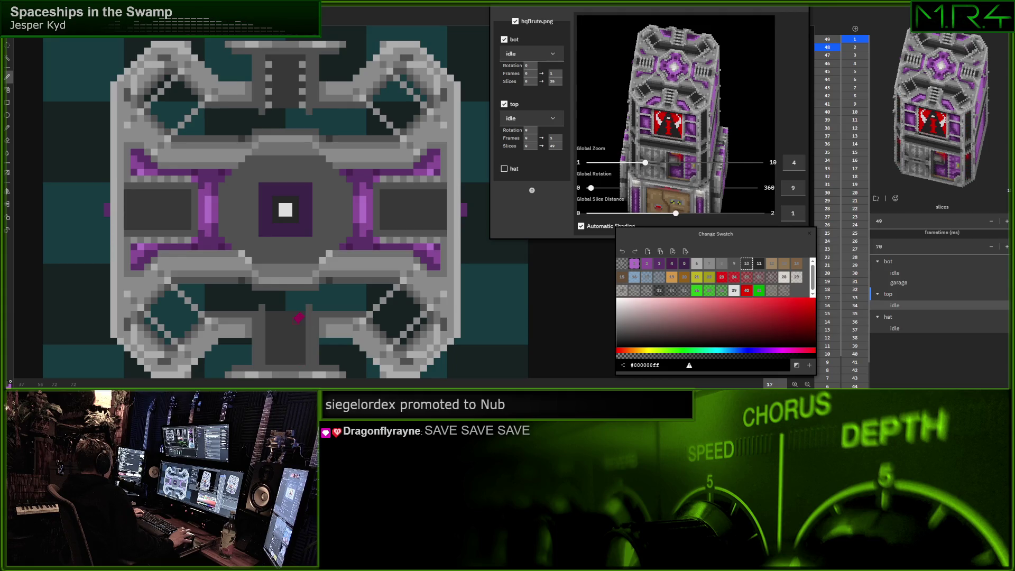
scroll(296, 311, down, 1)
key(i)
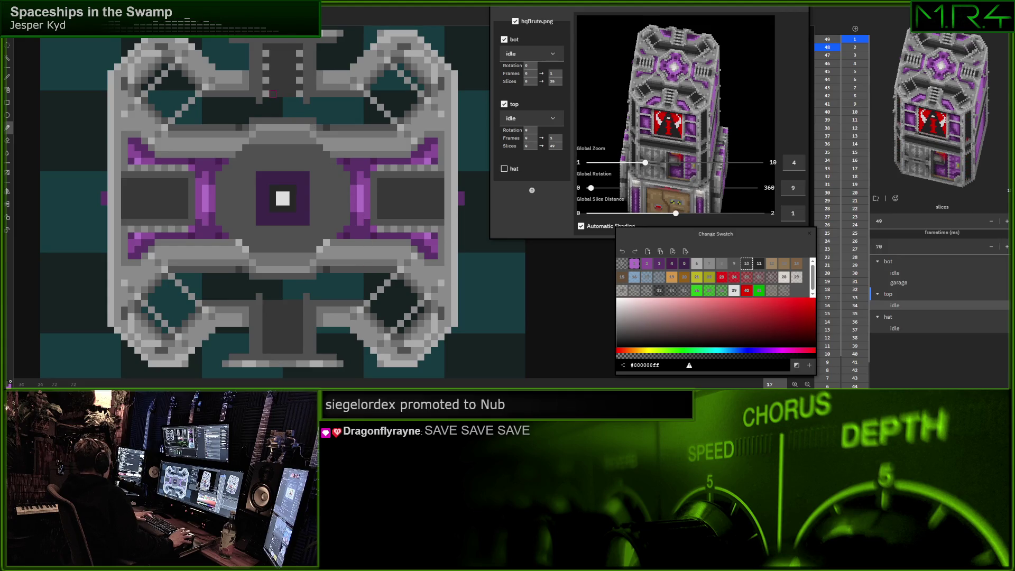
key(b)
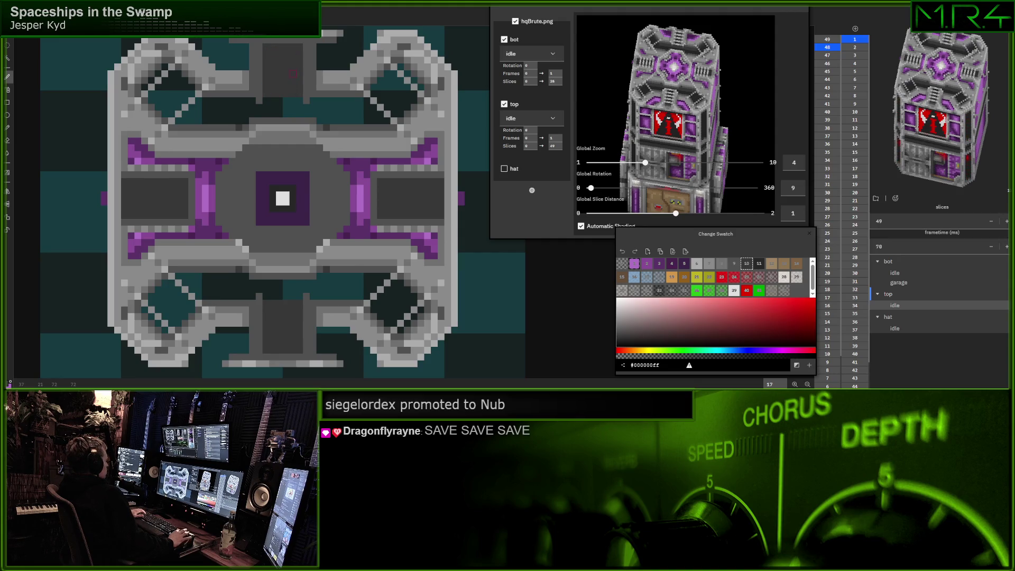
key(e)
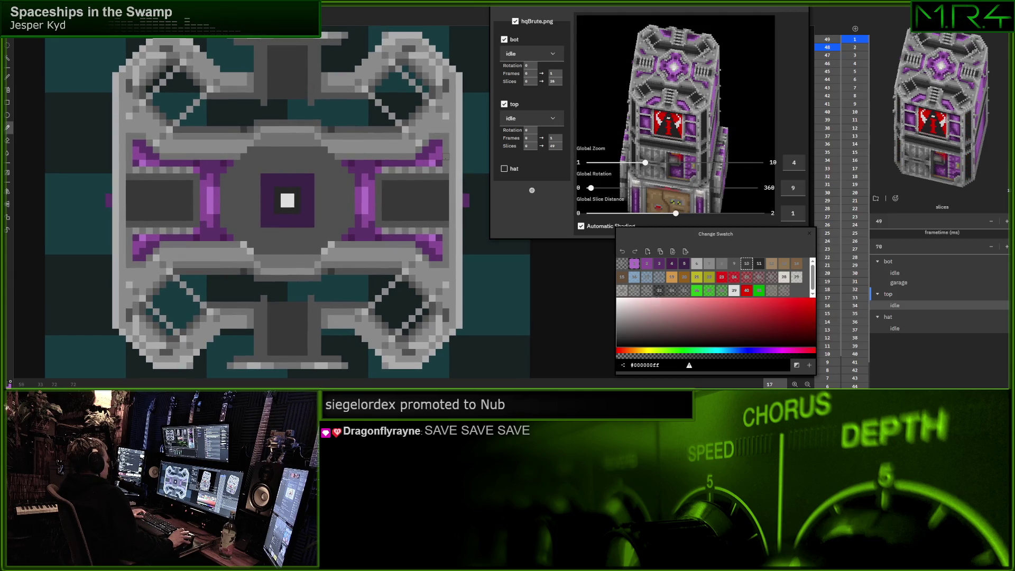
Draw light grey vertical edge lines on both sides of the top and bottom bars
click(445, 157)
key(b)
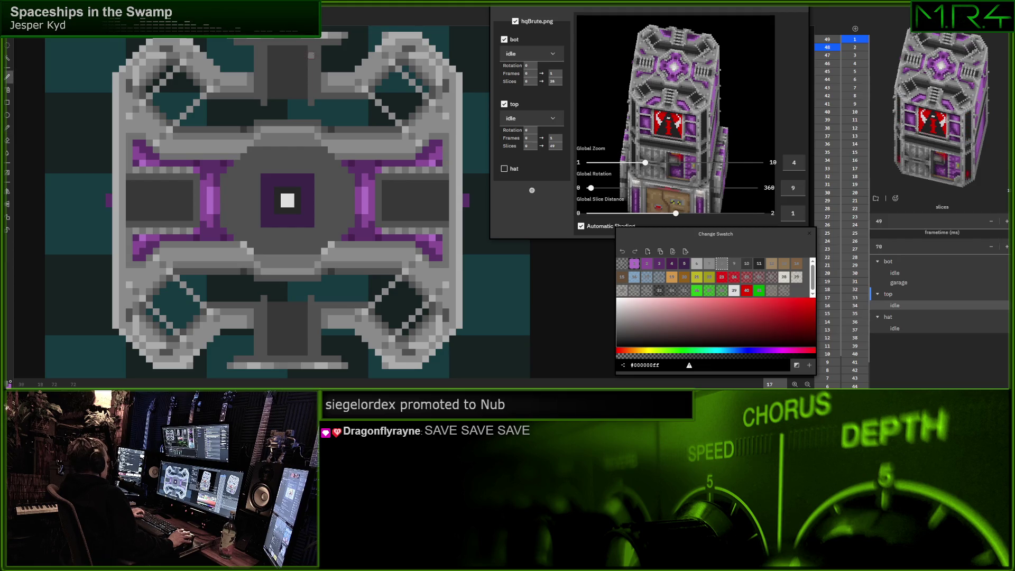
drag(317, 44, 317, 95)
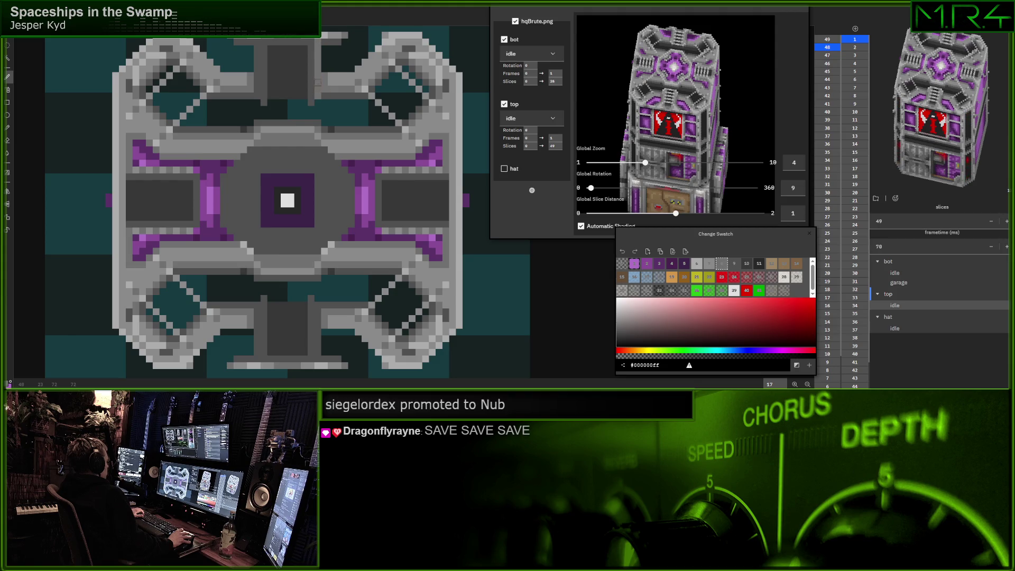
drag(257, 43, 258, 94)
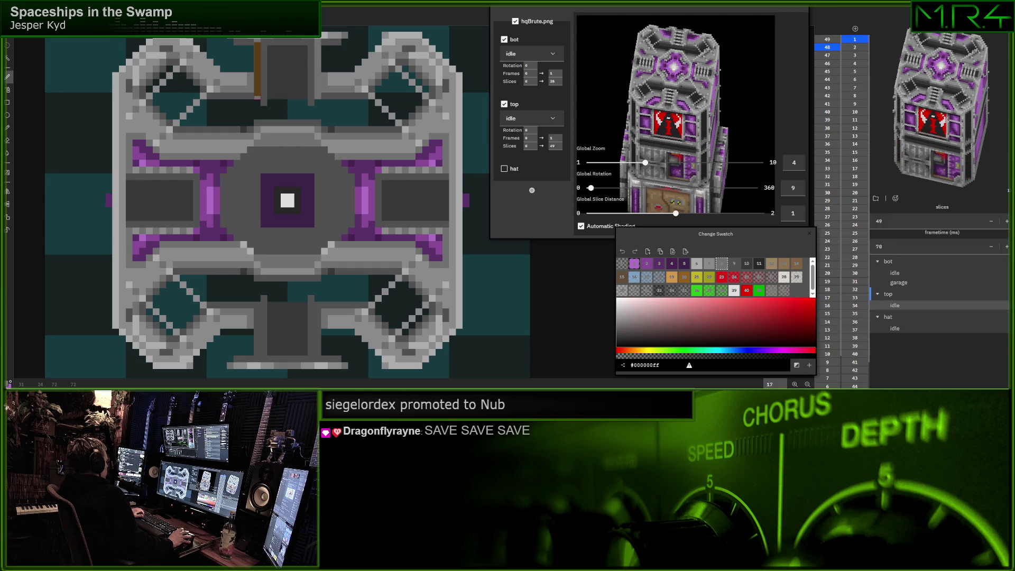
drag(257, 305, 257, 362)
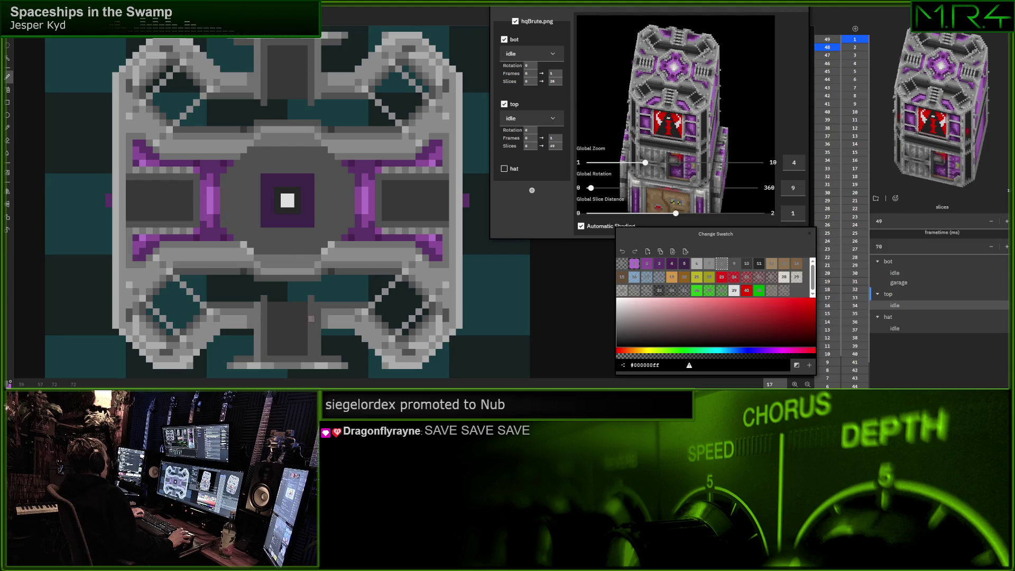
drag(317, 306, 317, 361)
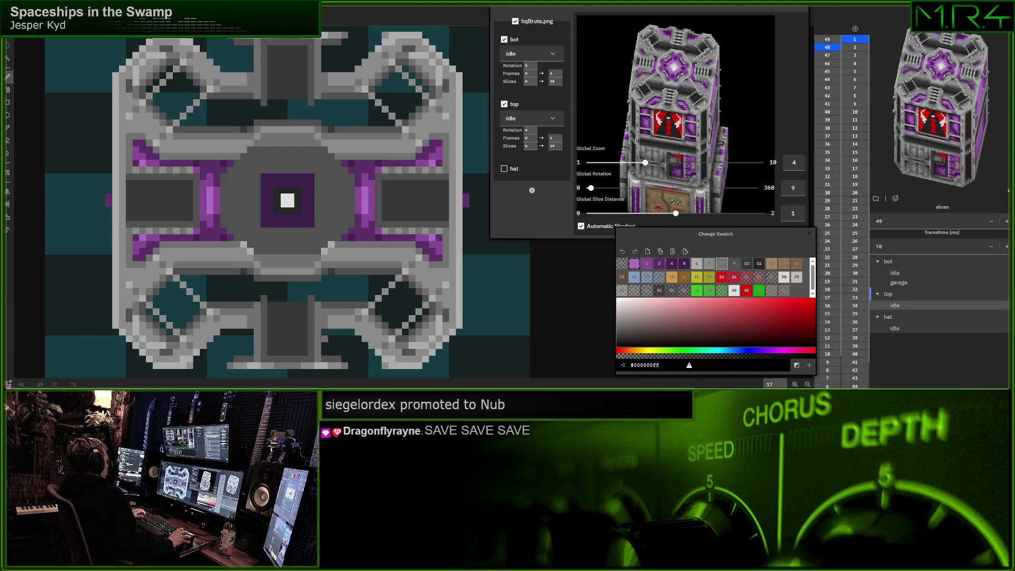
drag(344, 305, 352, 305)
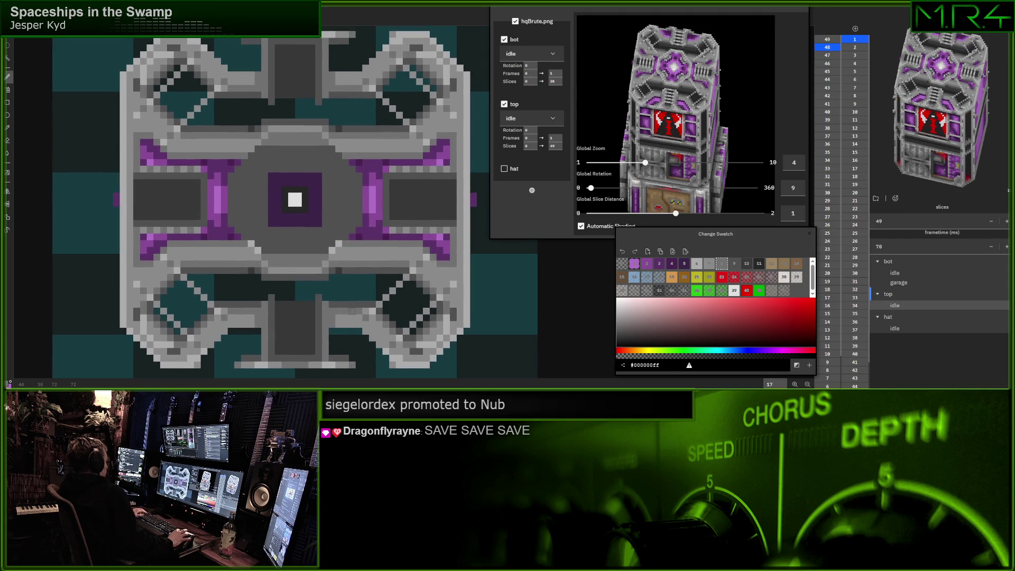
key(i)
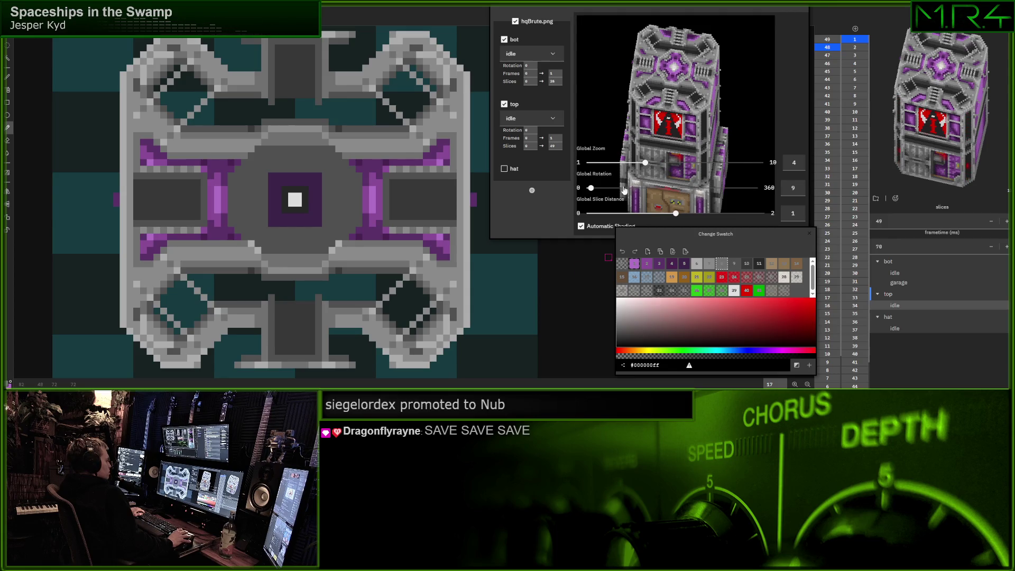
drag(592, 188, 596, 193)
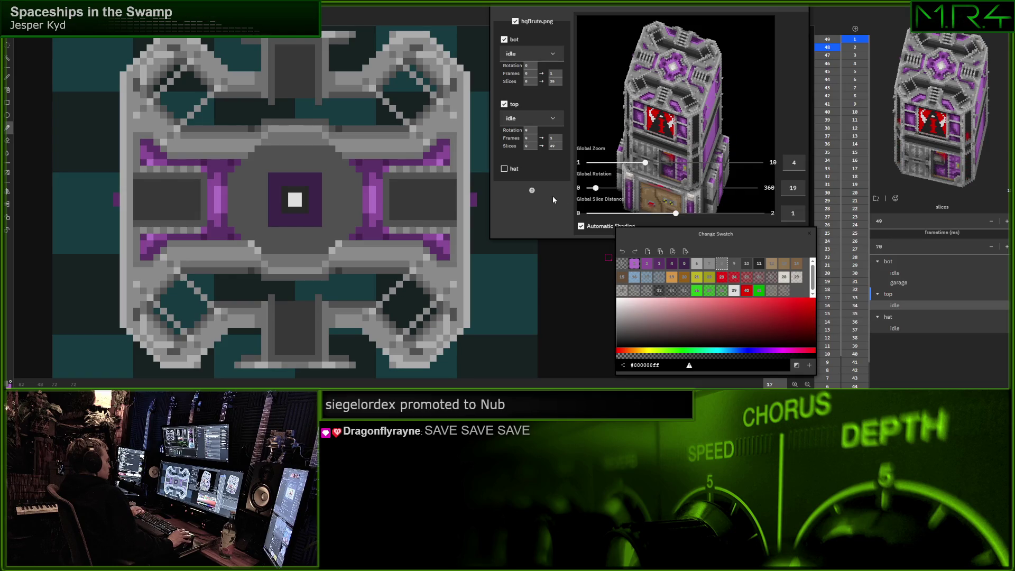
Shift the canvas view and pick purple for the pencil
drag(406, 244, 452, 216)
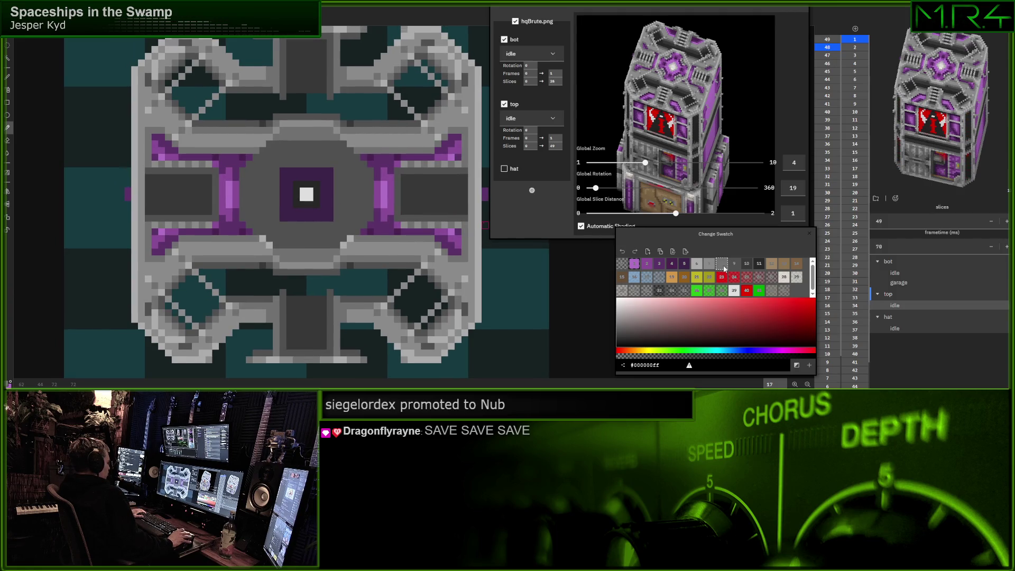
click(646, 263)
key(b)
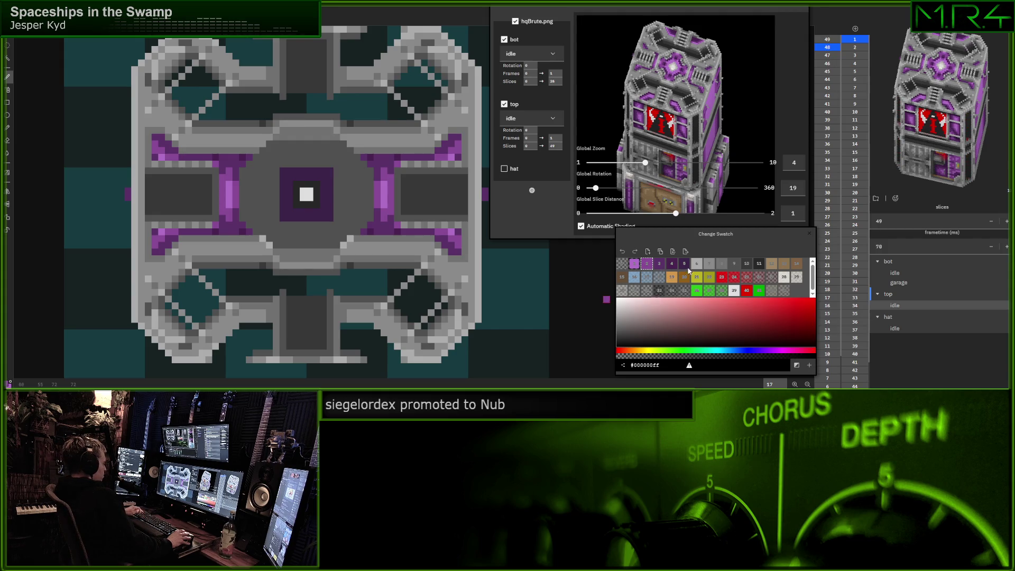
click(746, 263)
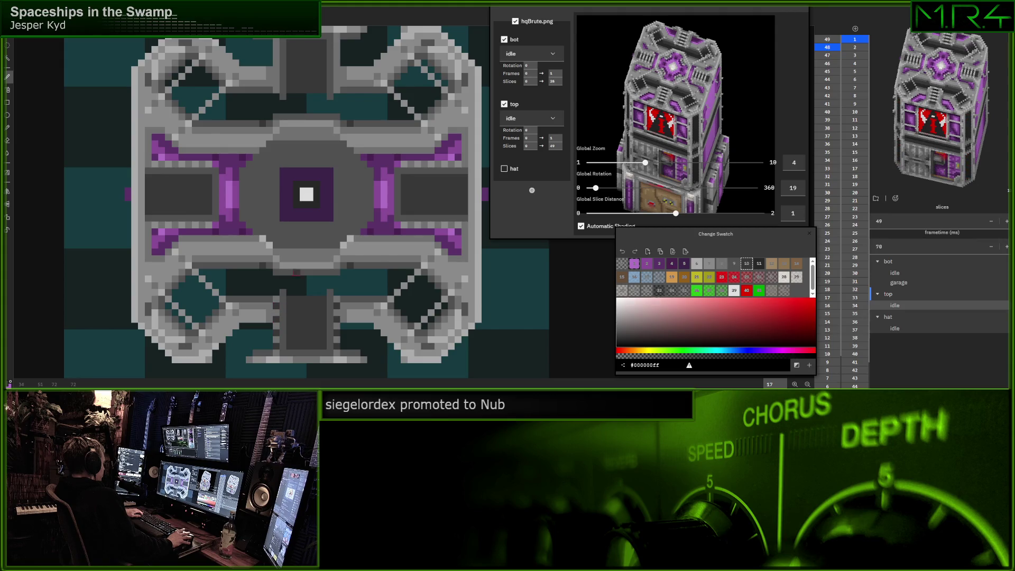
scroll(286, 74, up, 1)
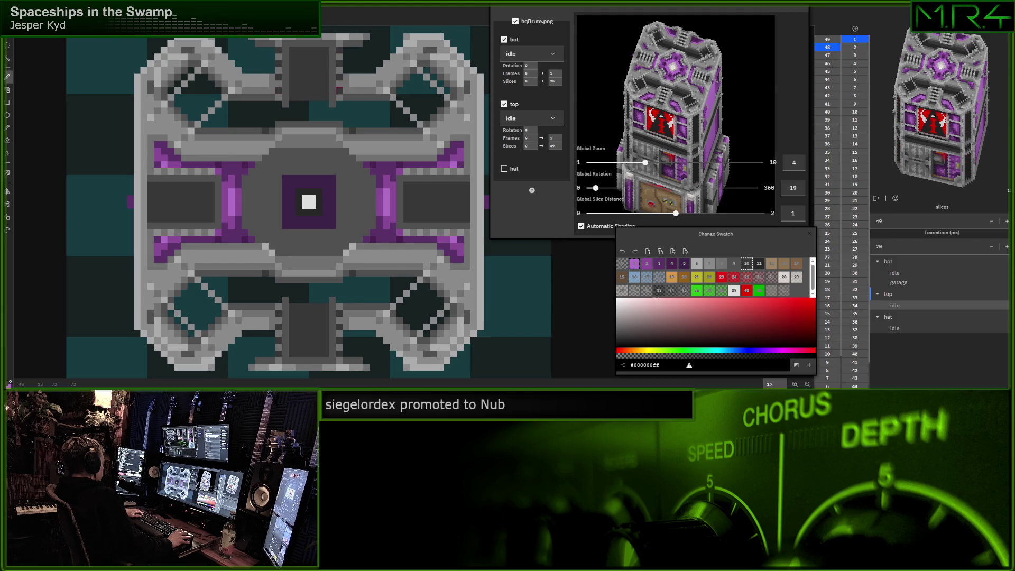
drag(339, 90, 351, 89)
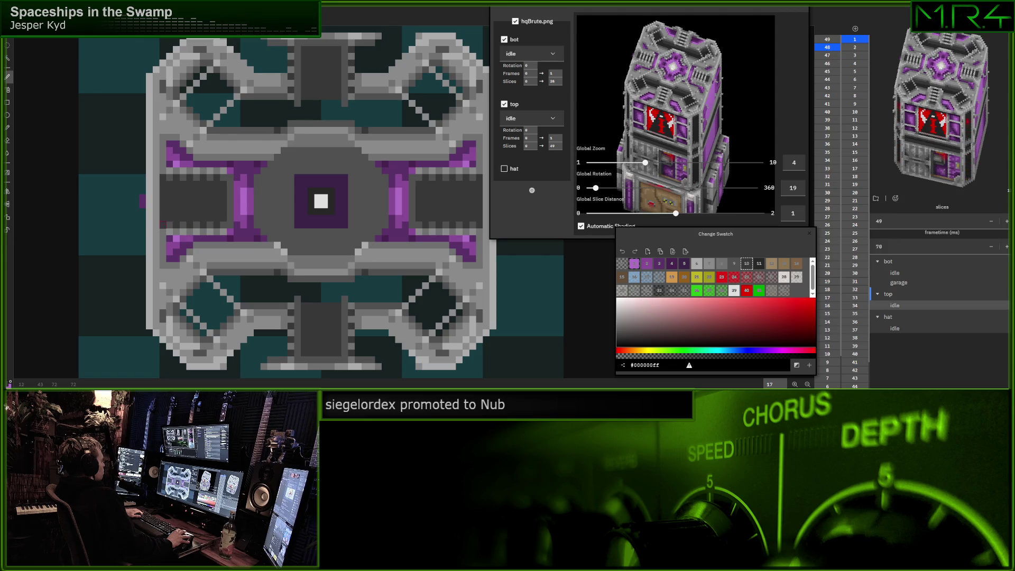
drag(311, 158, 326, 130)
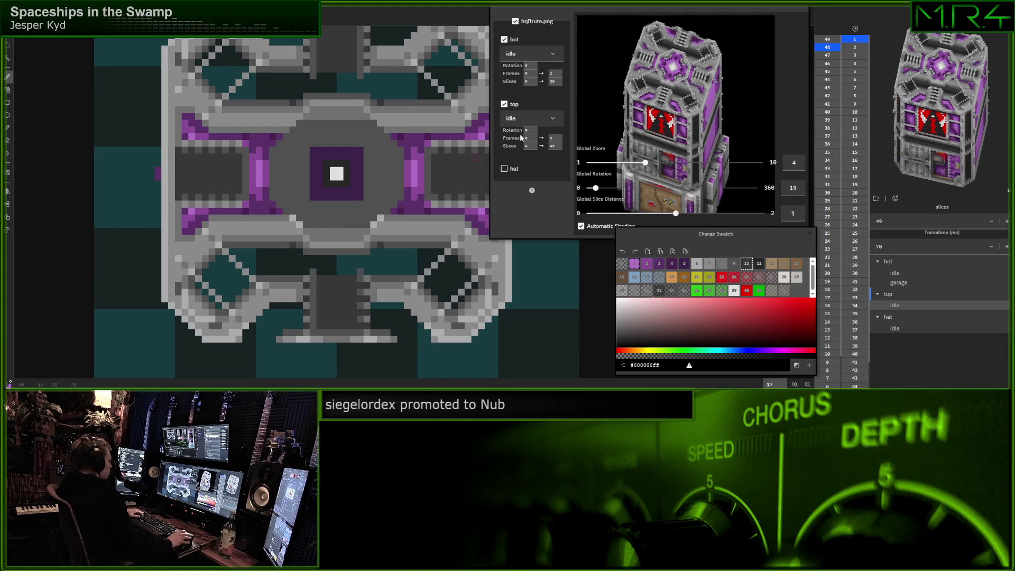
double_click(555, 145)
text(48)
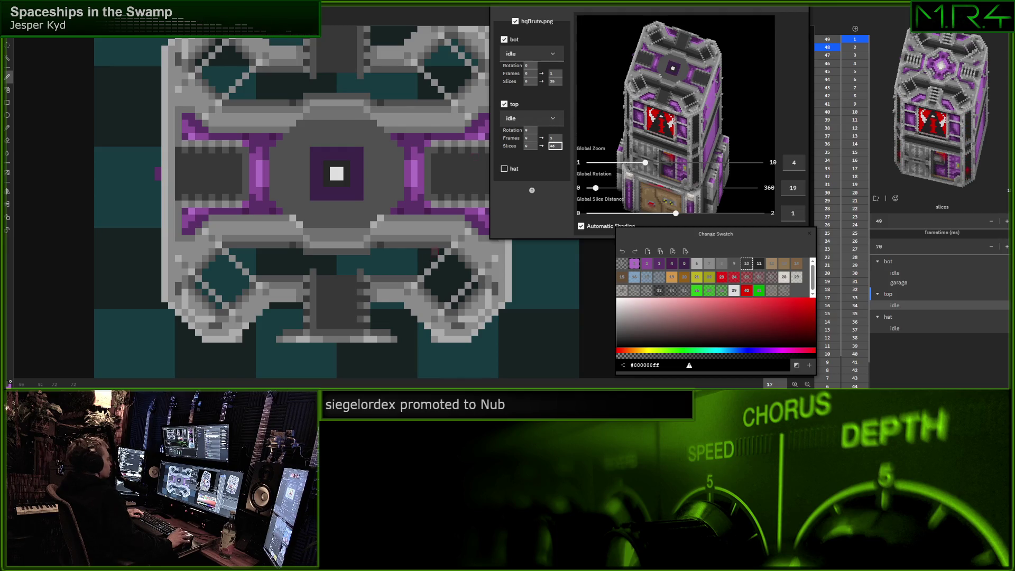
Set the top layer's slice count to 48 and compare the tower top in the preview
key(Return)
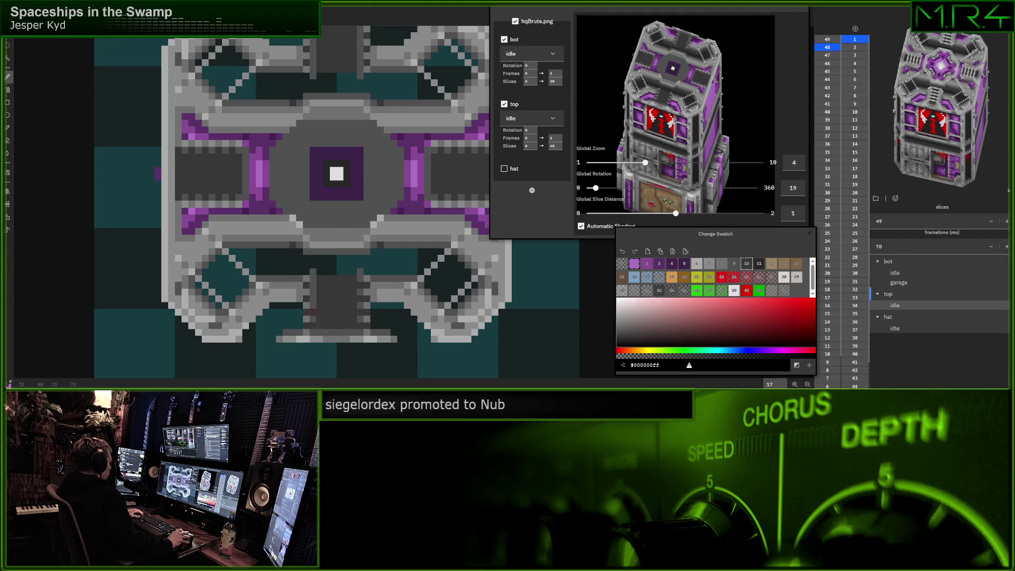
scroll(306, 254, up, 1)
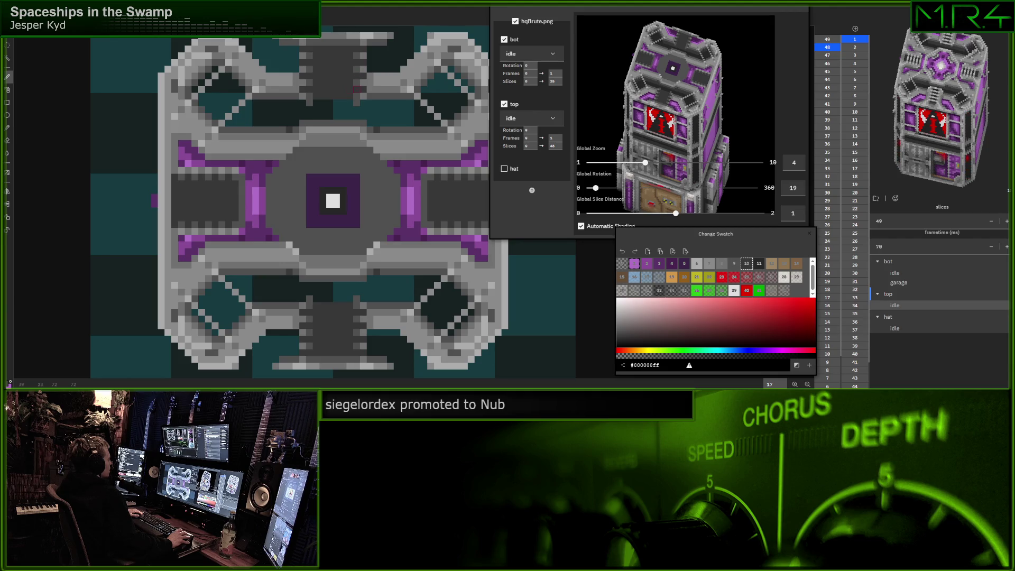
scroll(351, 106, down, 1)
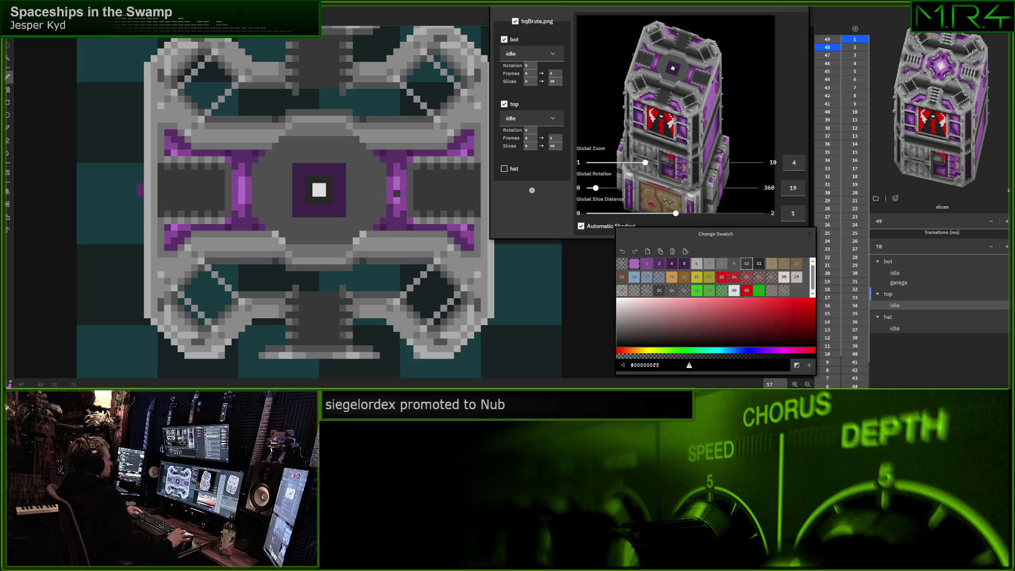
click(553, 146)
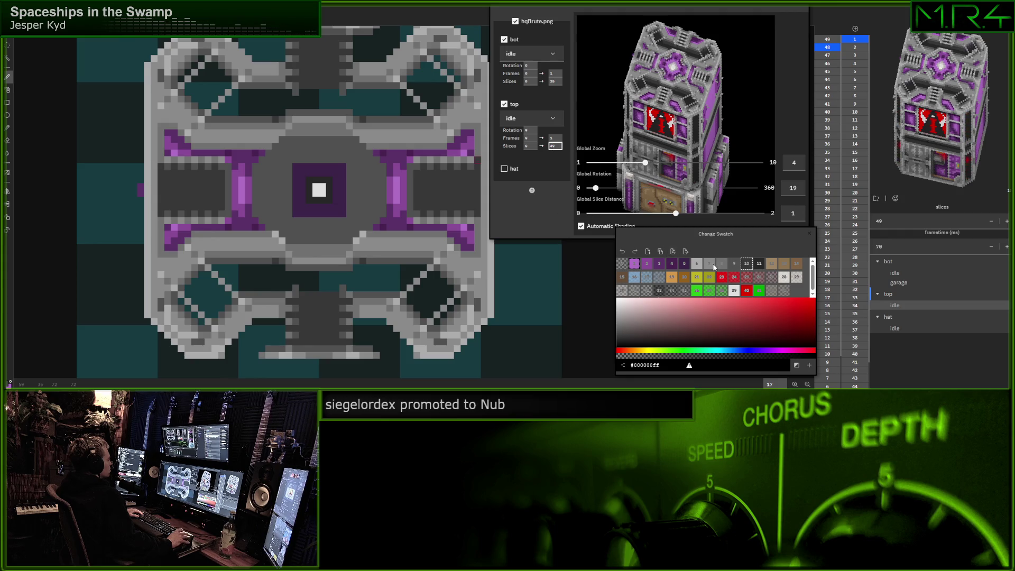
Select grey swatches 6, 7 and 8 in turn, ending on light grey
click(696, 267)
click(709, 263)
click(721, 263)
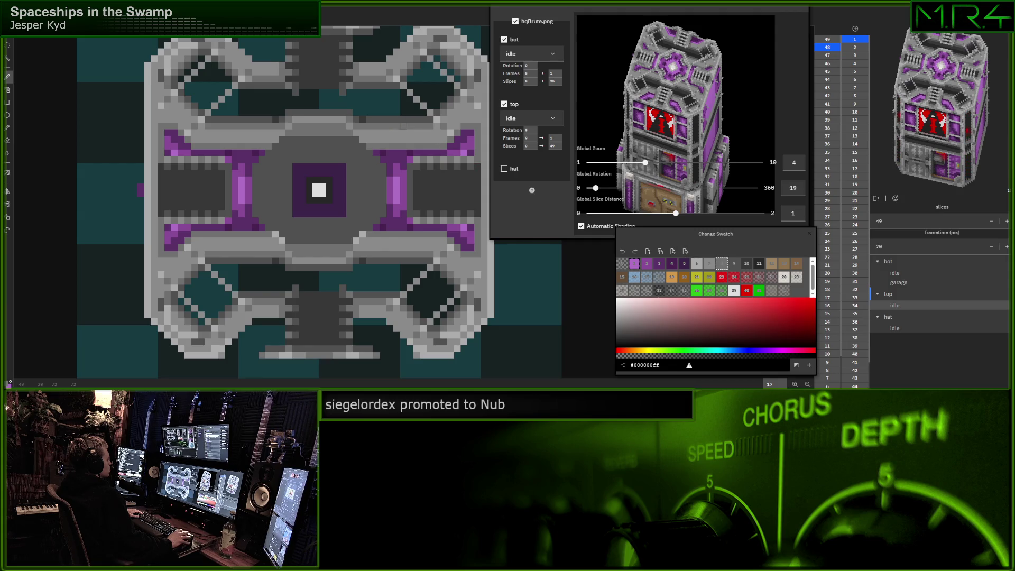
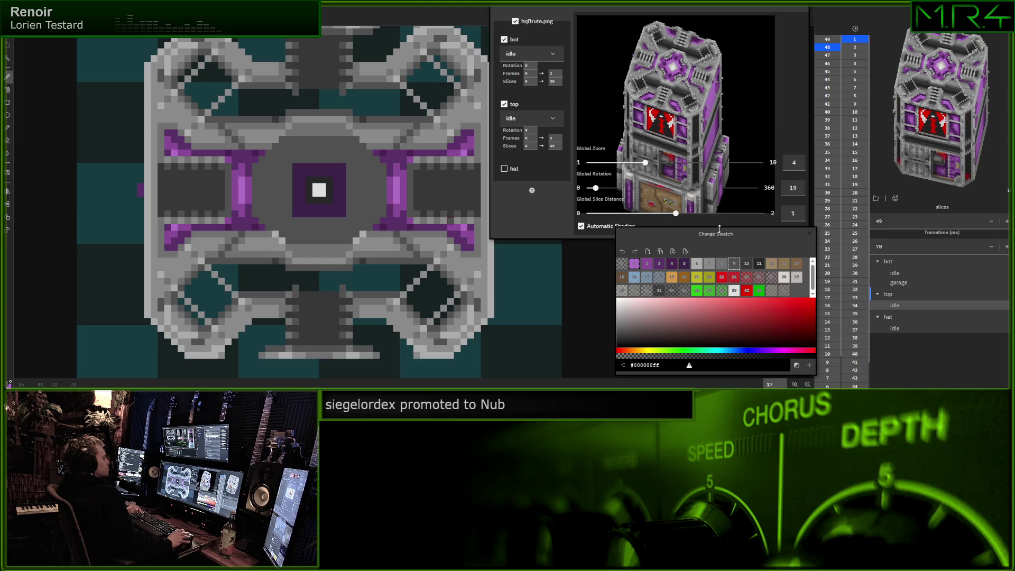
Try several grey palette swatches and re-confirm the top layer's slice count
click(723, 266)
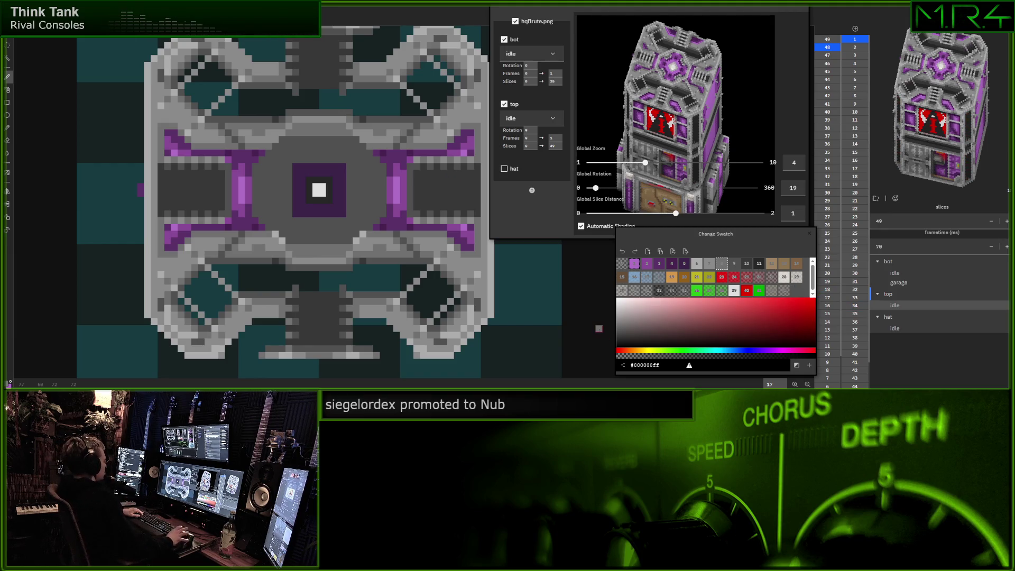
drag(336, 193, 341, 197)
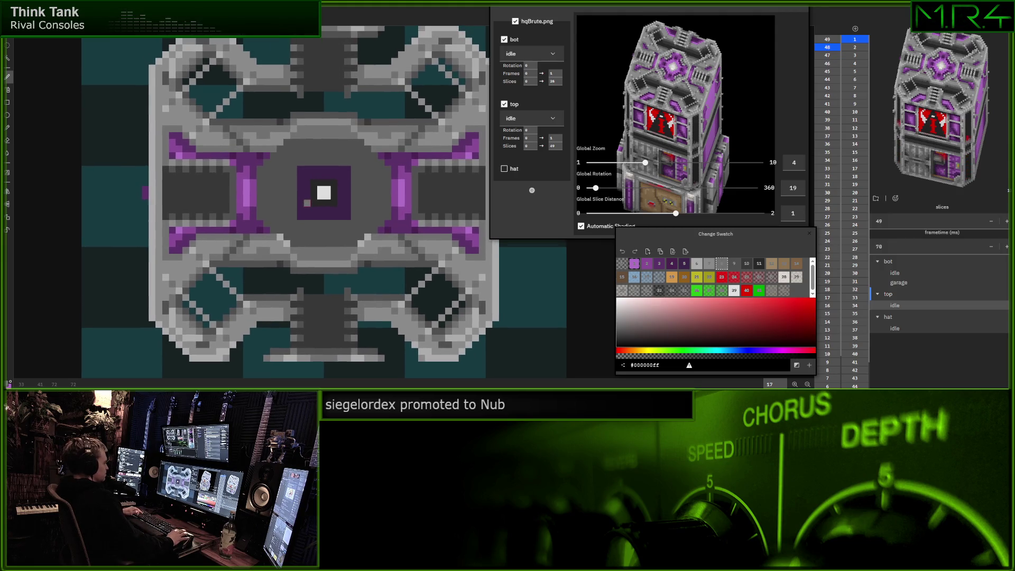
click(735, 263)
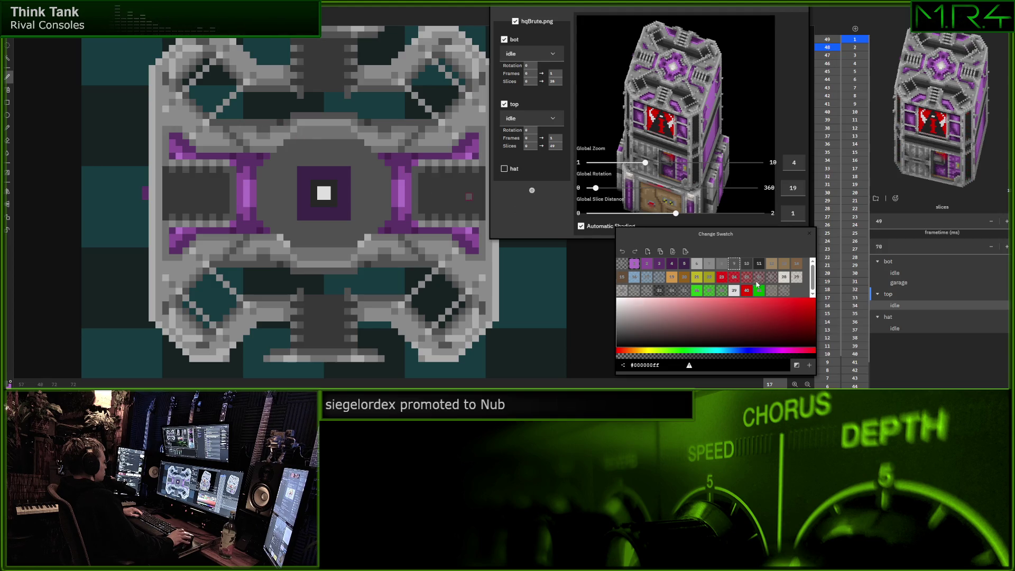
click(722, 263)
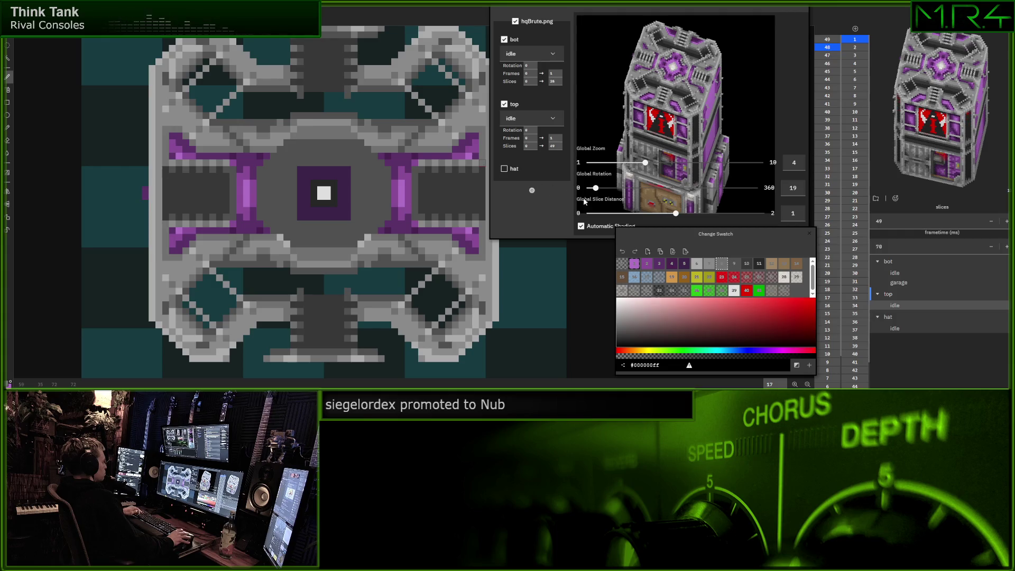
click(749, 267)
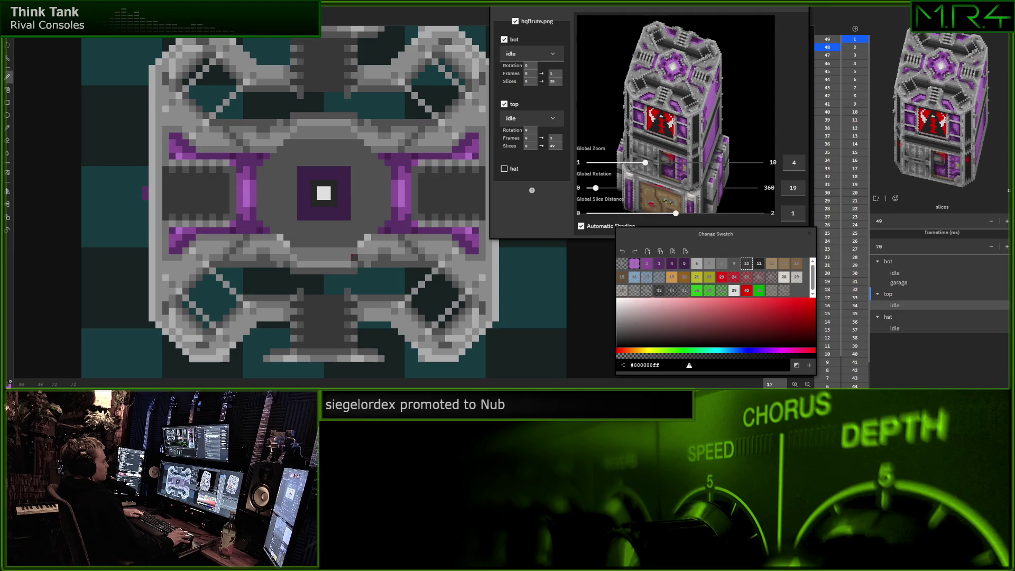
double_click(554, 146)
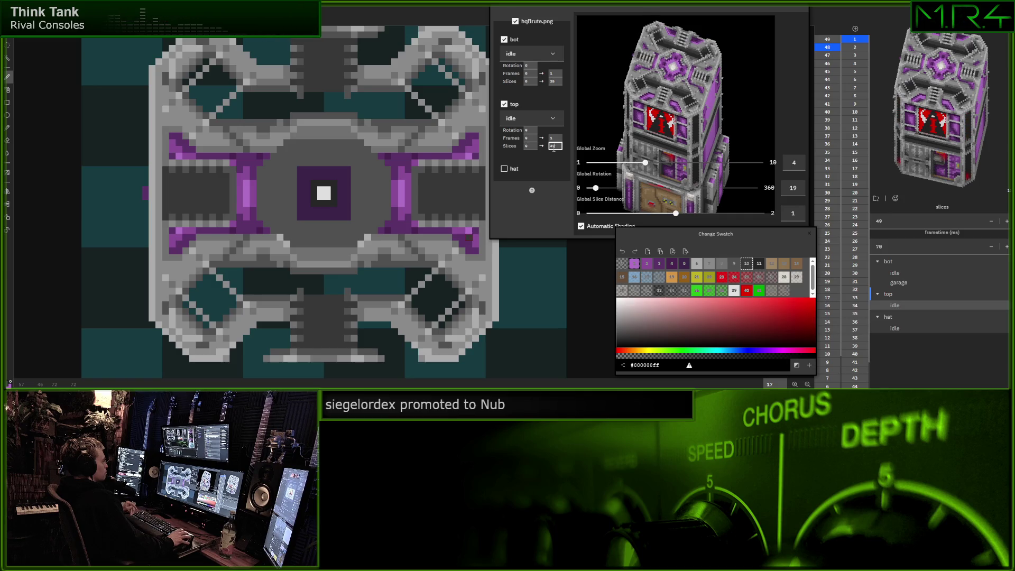
key(Return)
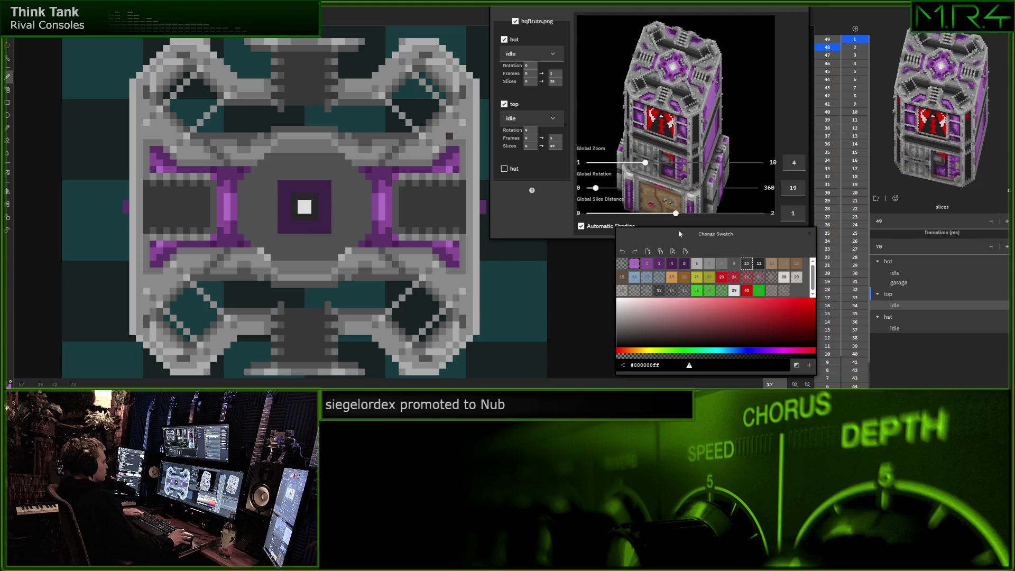
Paint a light-grey pixel at the upper right of the top slice
click(709, 263)
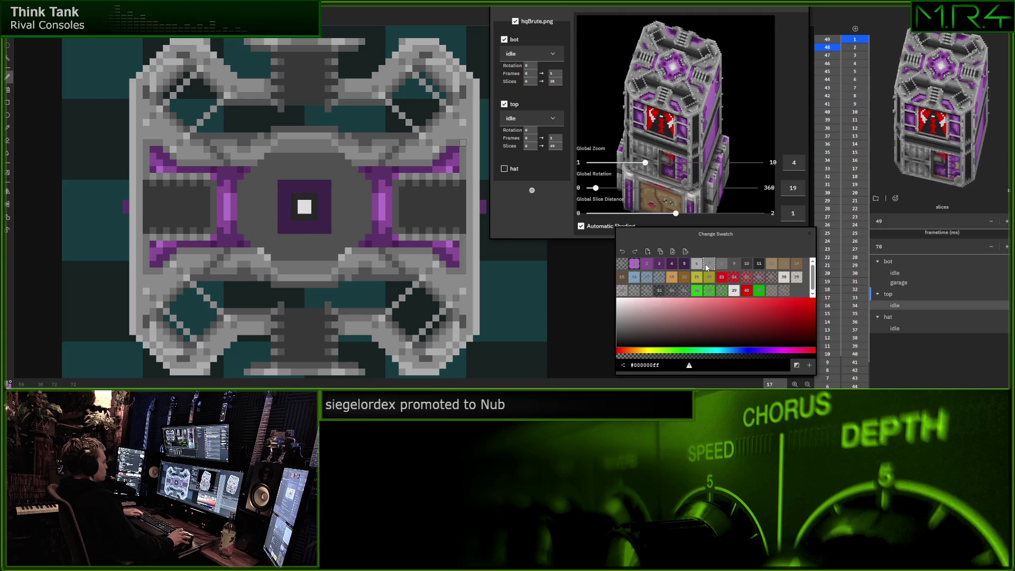
click(697, 265)
click(449, 129)
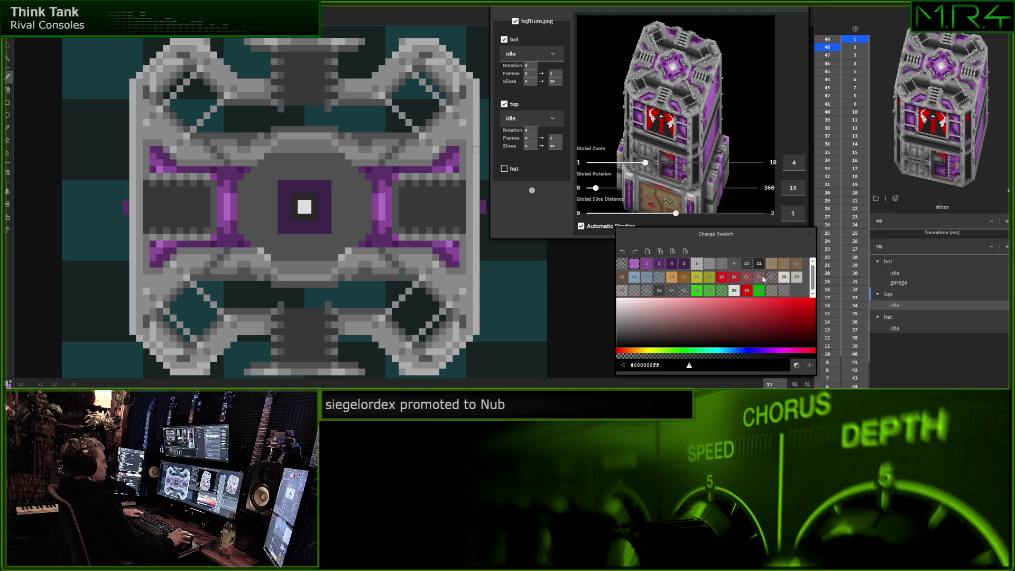
click(746, 263)
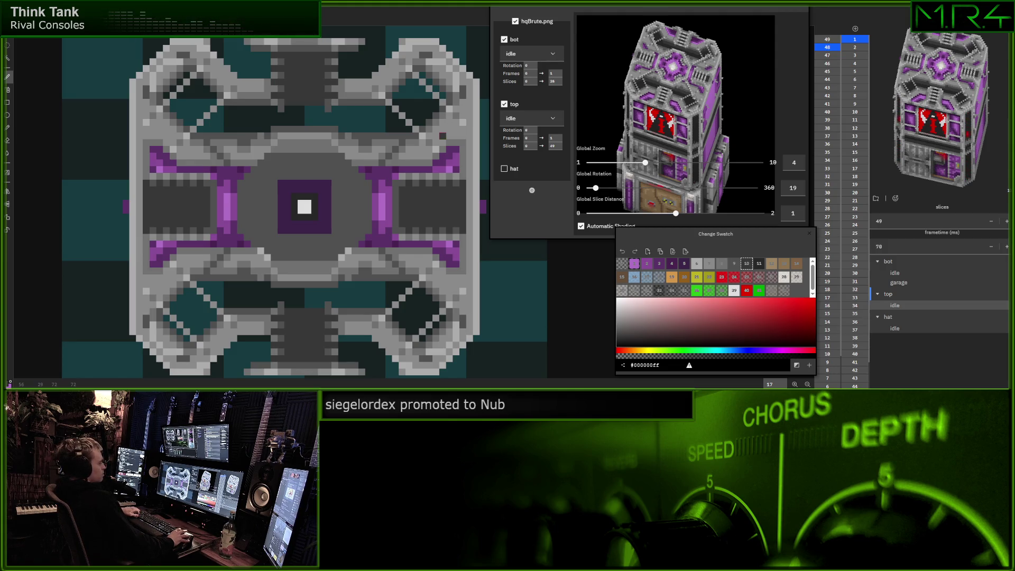
Paint purple accent pixels at the slice's upper-right, upper-left and lower-left corners
click(646, 263)
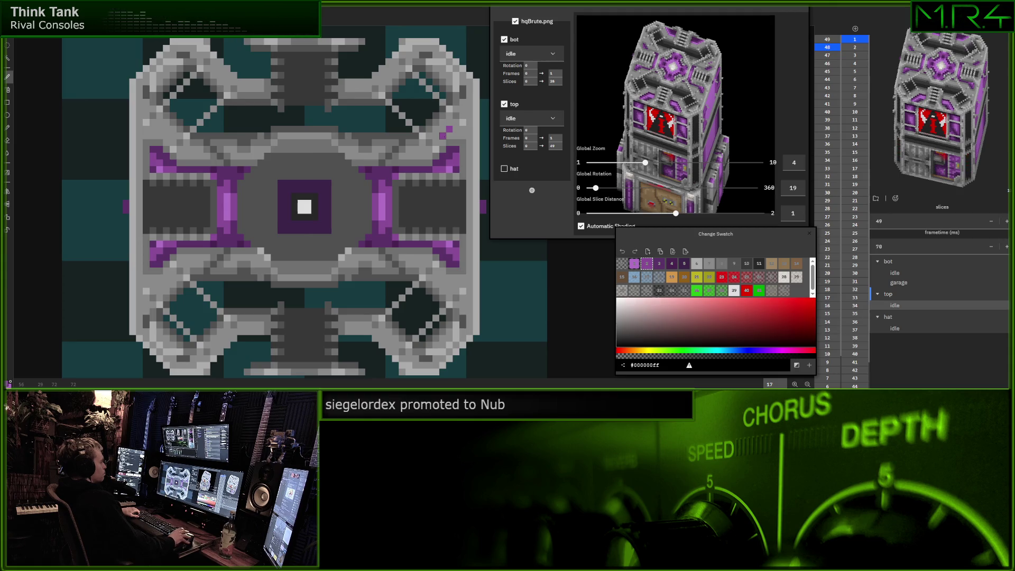
click(449, 129)
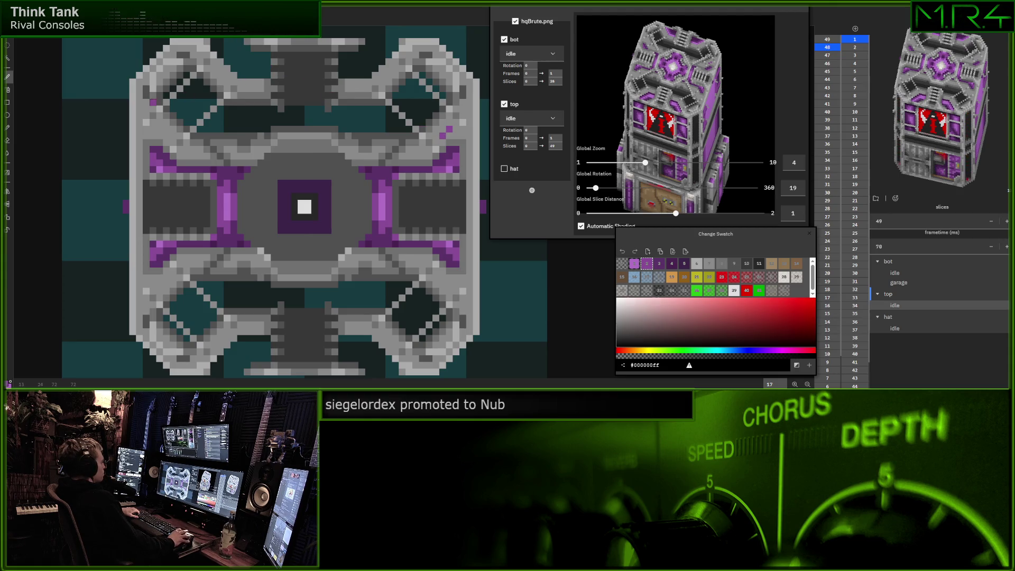
click(160, 129)
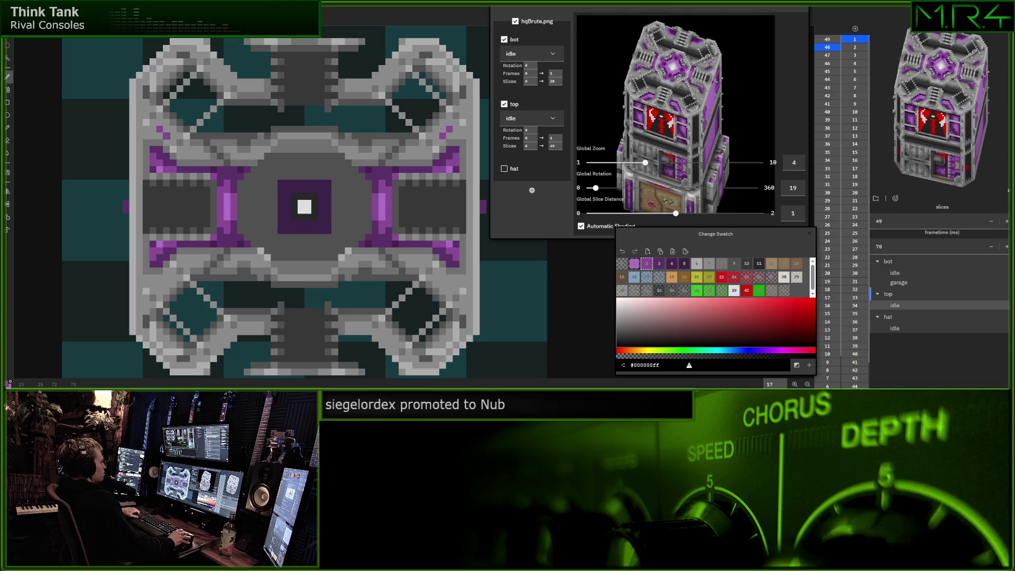
click(166, 277)
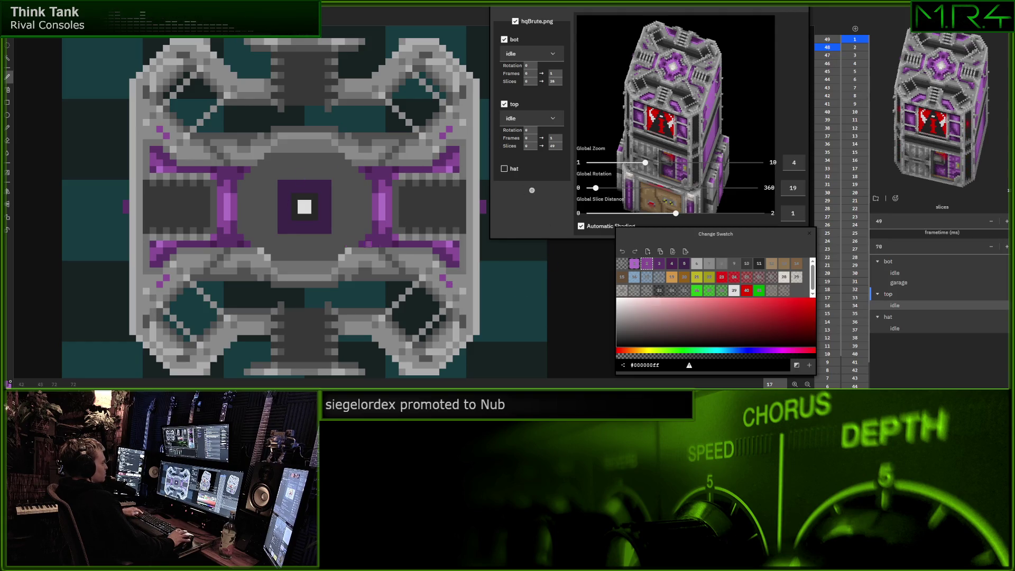
Compare the top layer at 48 slices, then return it to 49
scroll(338, 164, down, 1)
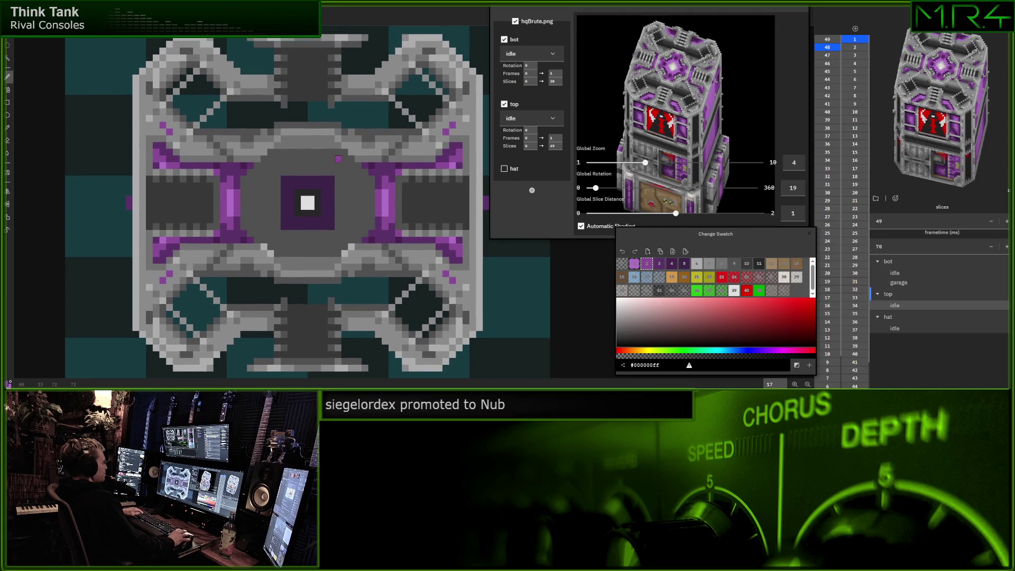
click(554, 145)
scroll(554, 146, down, 1)
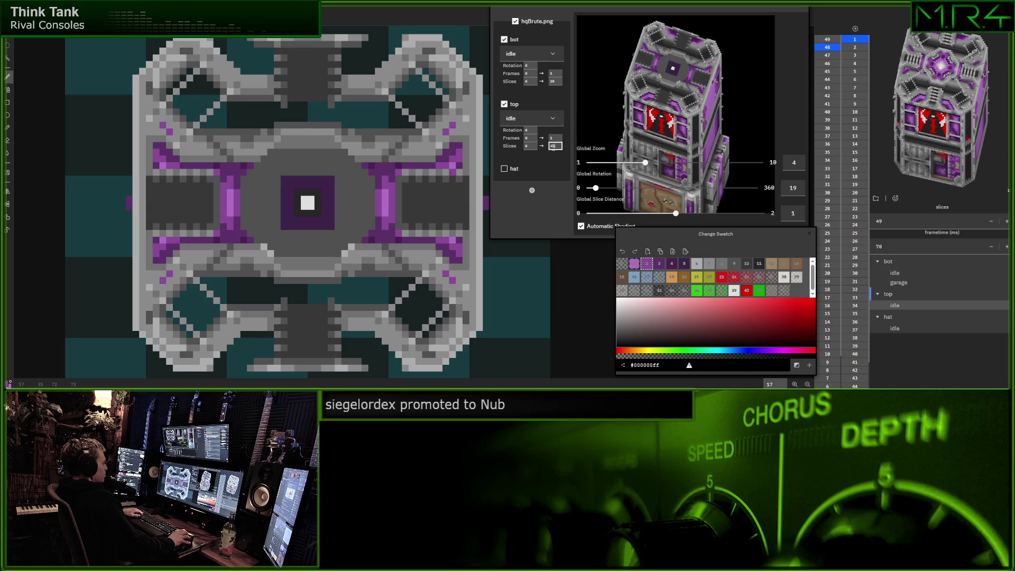
scroll(554, 147, up, 1)
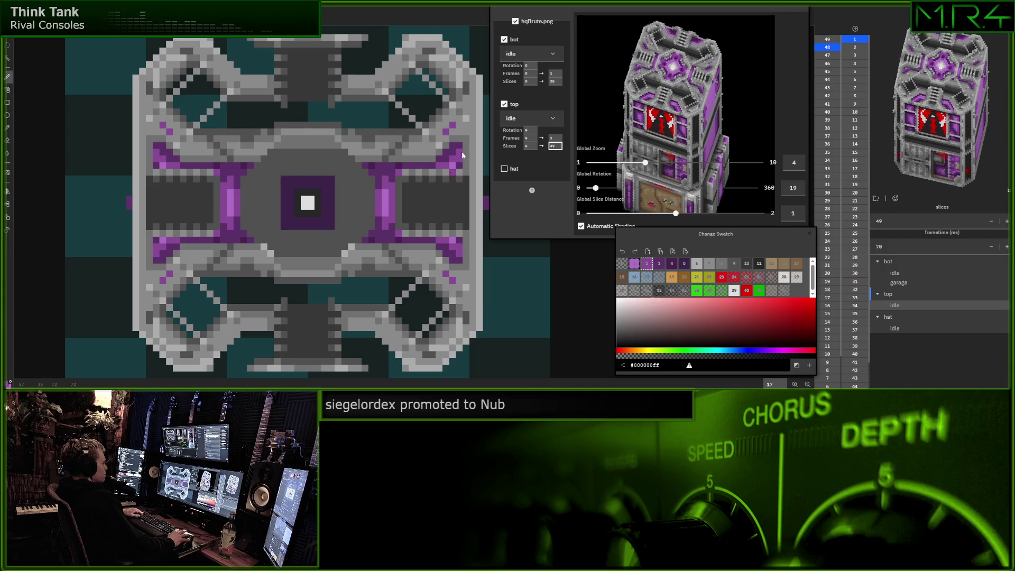
scroll(462, 155, down, 1)
click(633, 263)
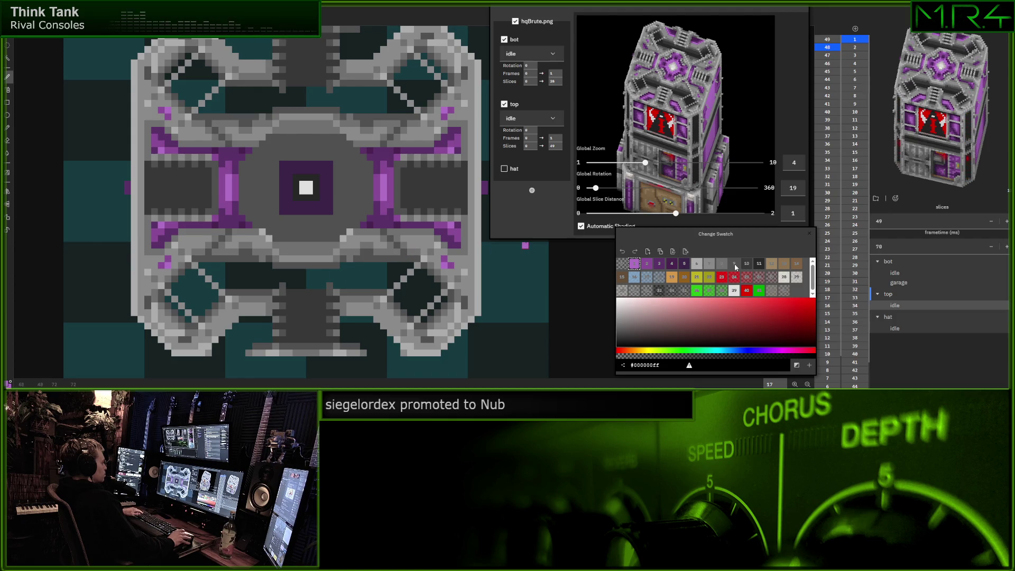
Repaint the four corner accent pixels with red swatch 40
click(746, 293)
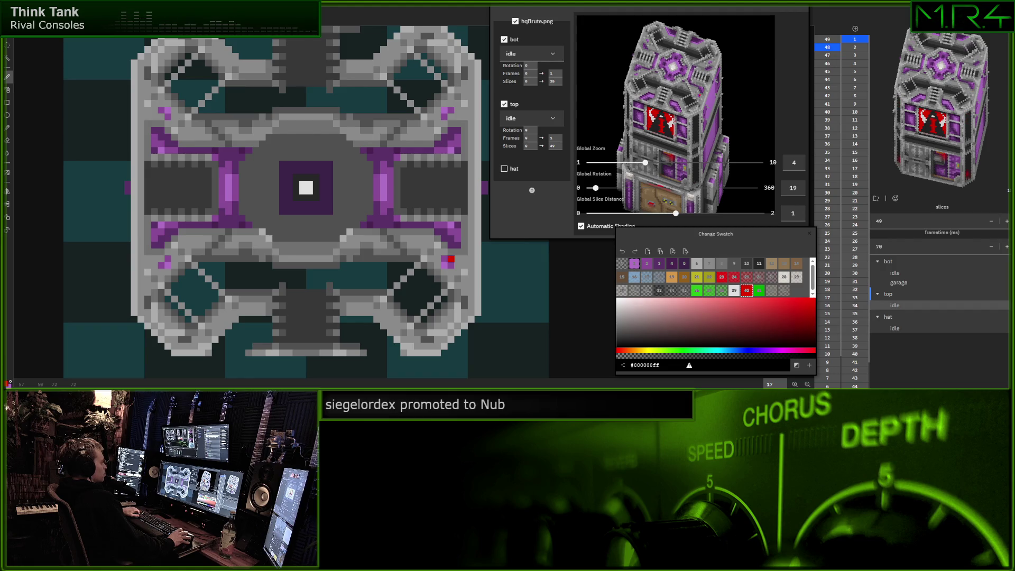
click(450, 259)
click(450, 116)
click(161, 116)
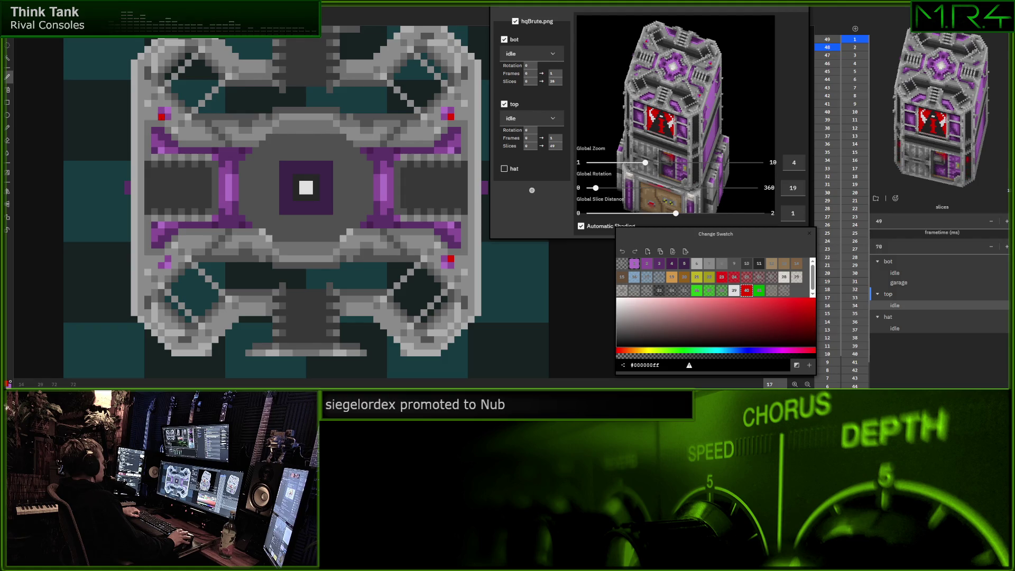
click(161, 259)
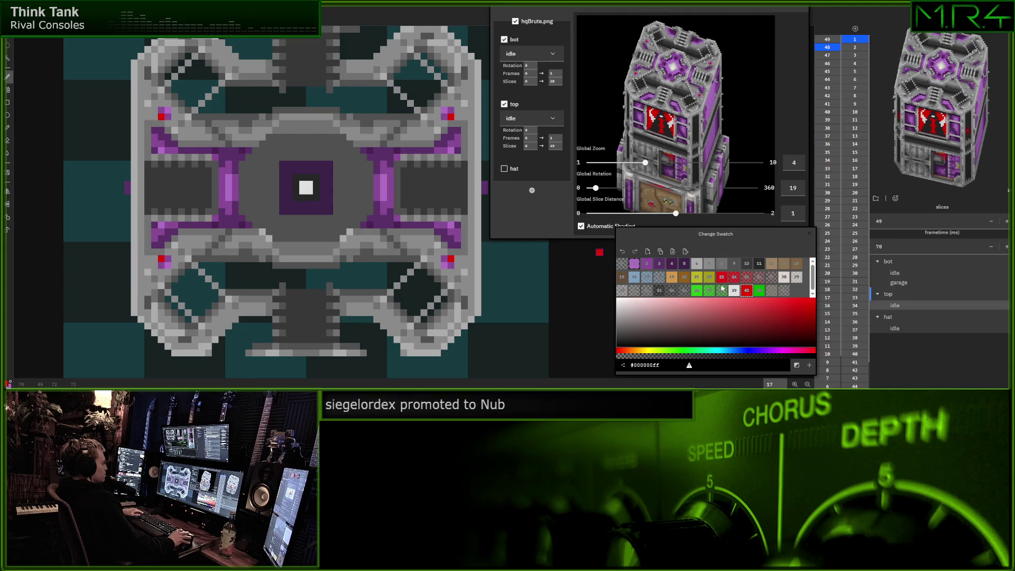
Test the top layer's Slices end at 47 and 48, leaving it at 49
click(736, 265)
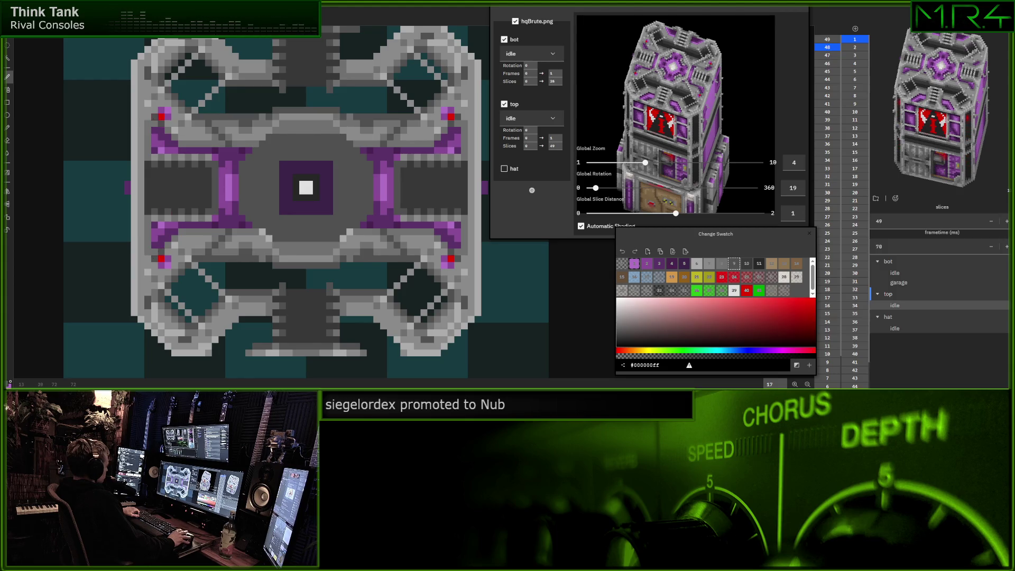
double_click(556, 149)
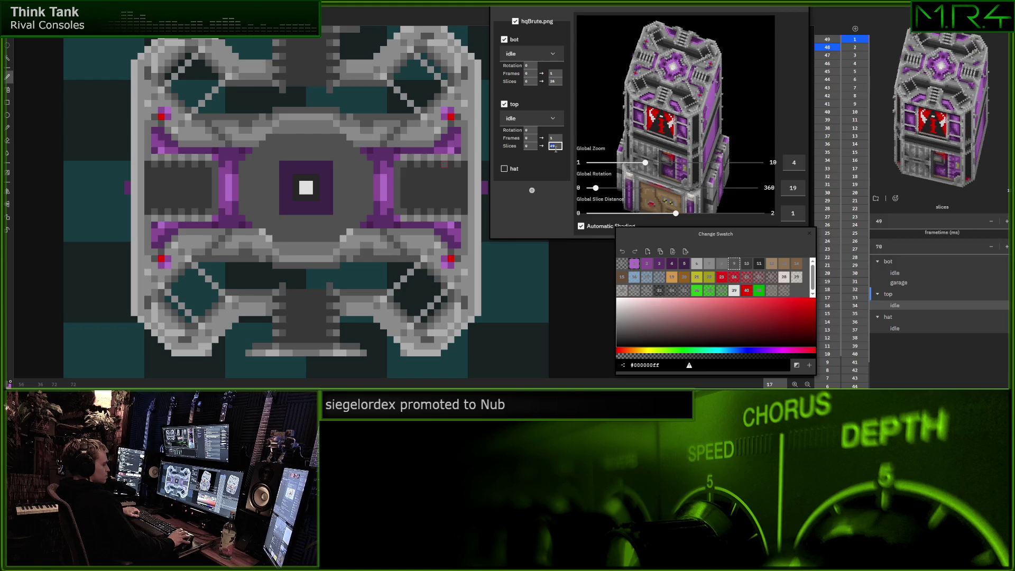
text(47)
key(Up)
key(Up)
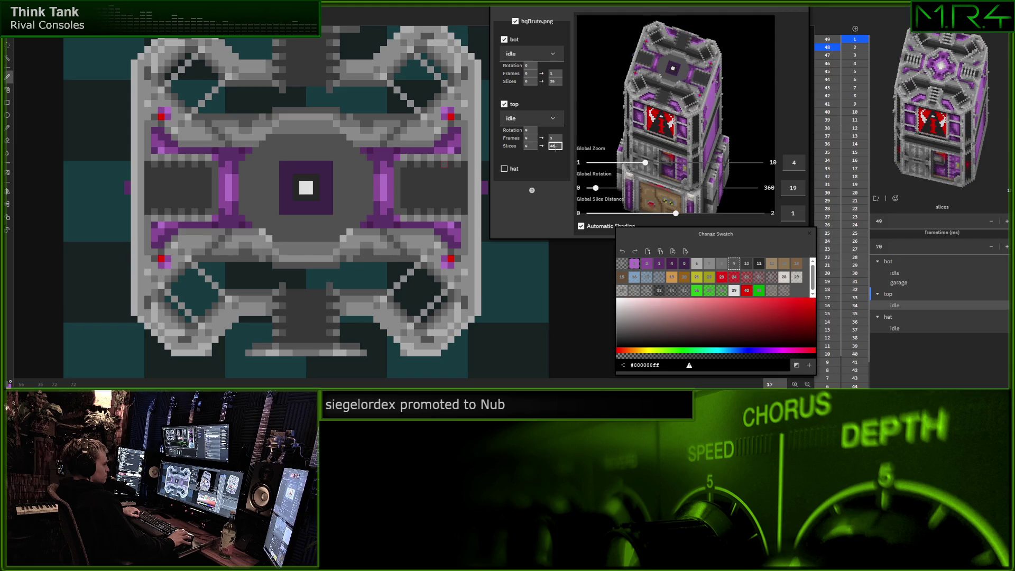
key(Down)
key(Up)
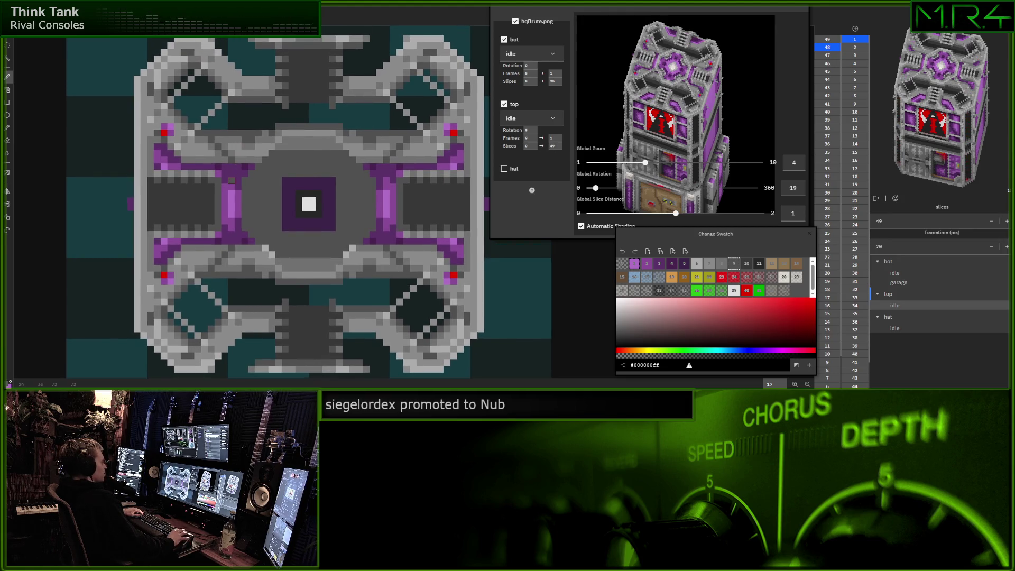
scroll(239, 206, right, 1)
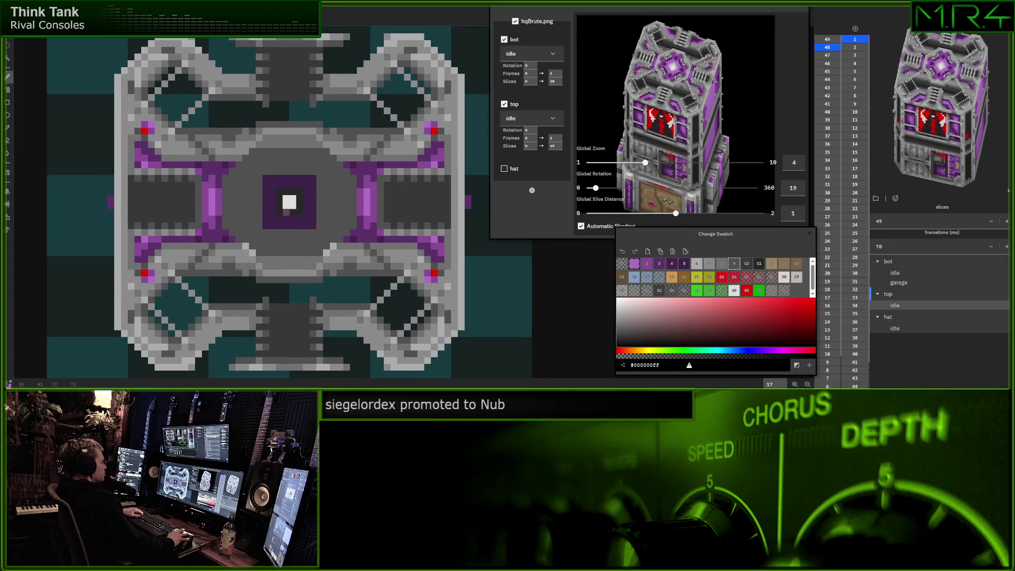
click(555, 146)
key(Down)
key(Up)
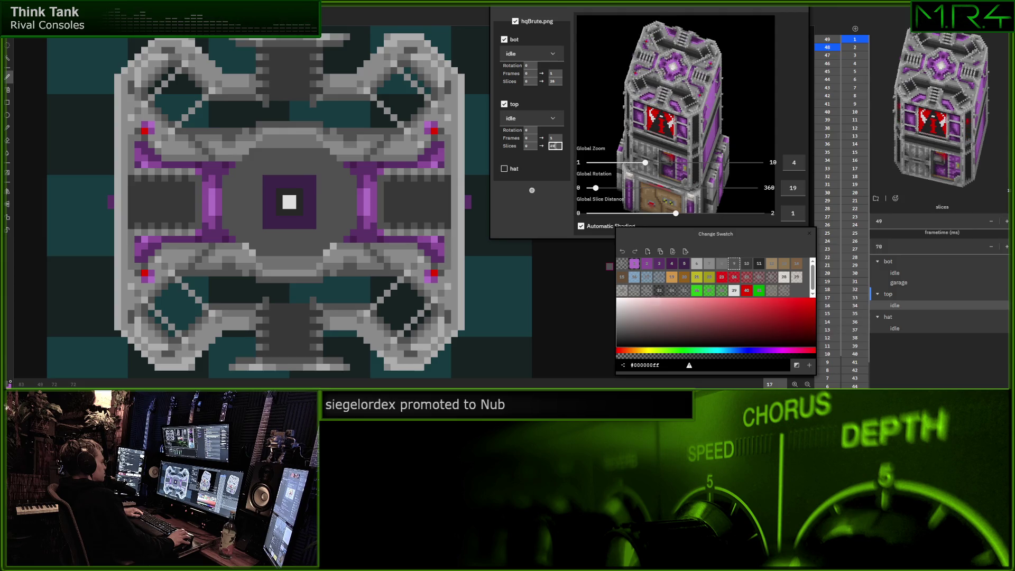
key(Down)
key(Up)
click(697, 277)
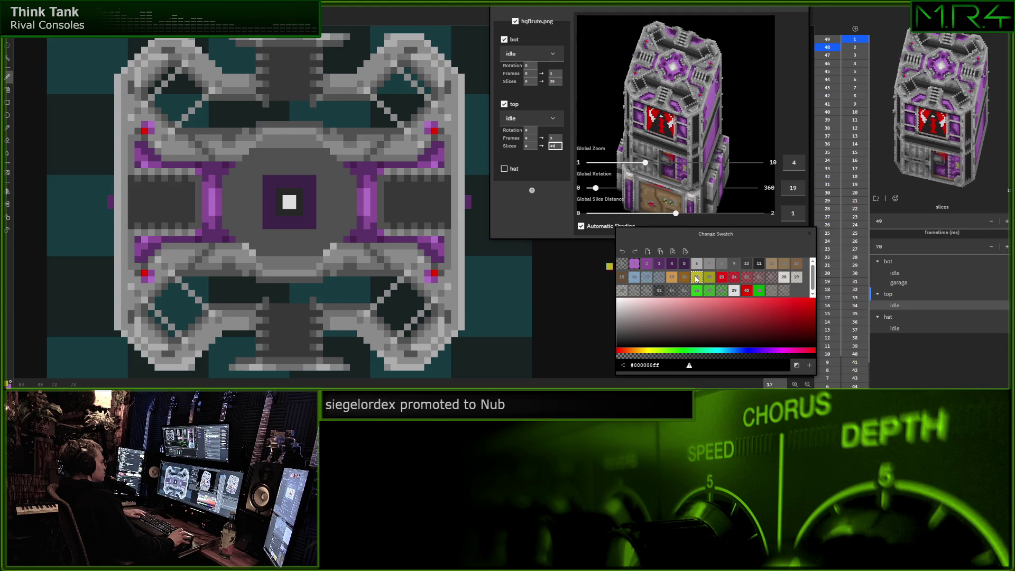
click(306, 199)
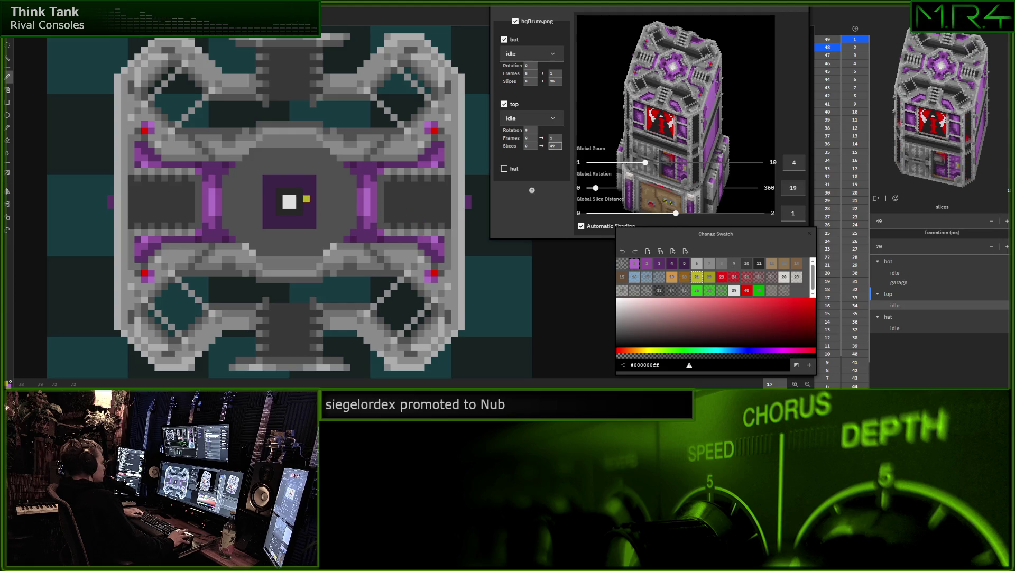
key(g)
click(307, 212)
key(ctrl+z)
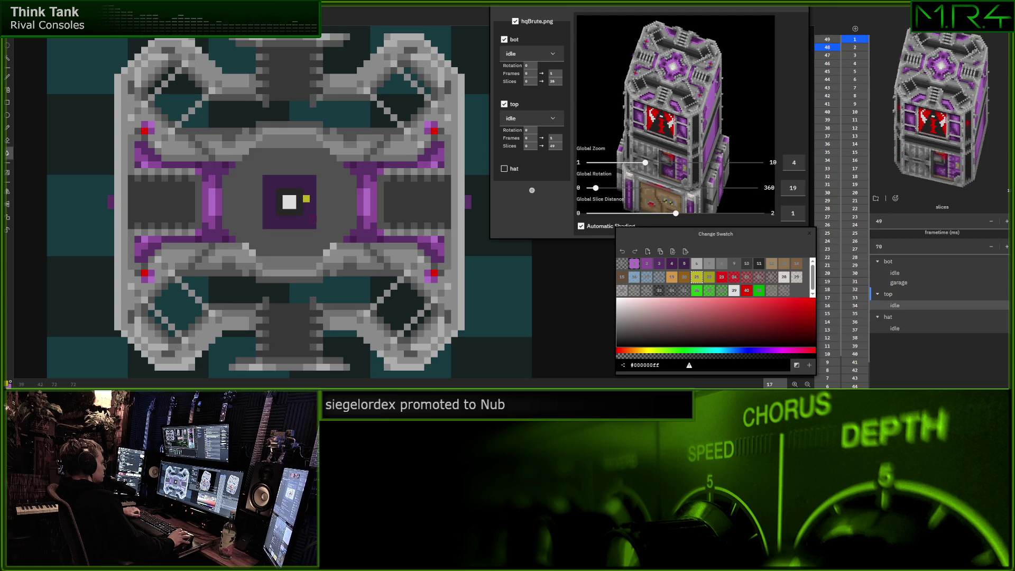
key(b)
click(320, 206)
drag(320, 205, 327, 213)
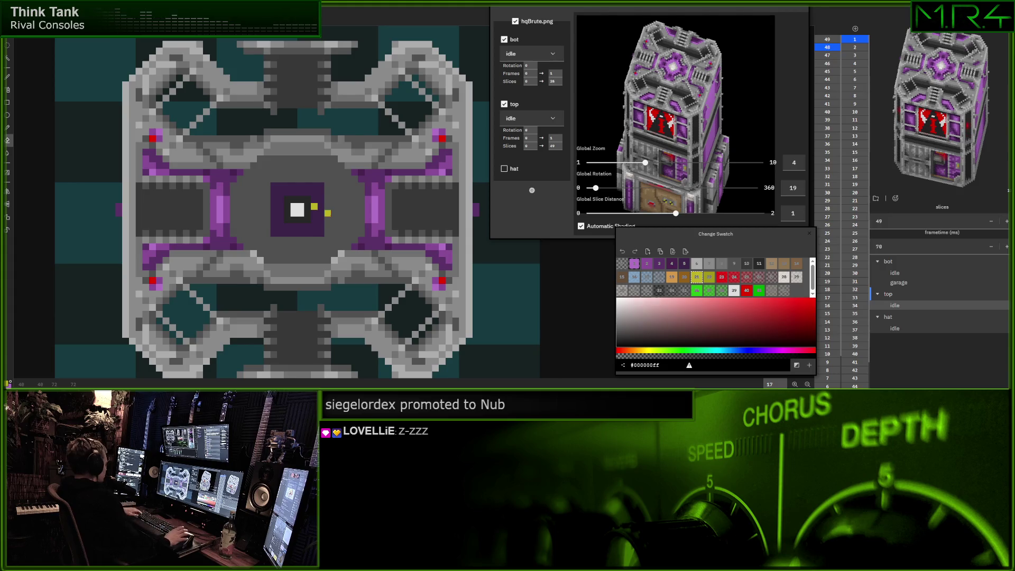
scroll(297, 202, down, 1)
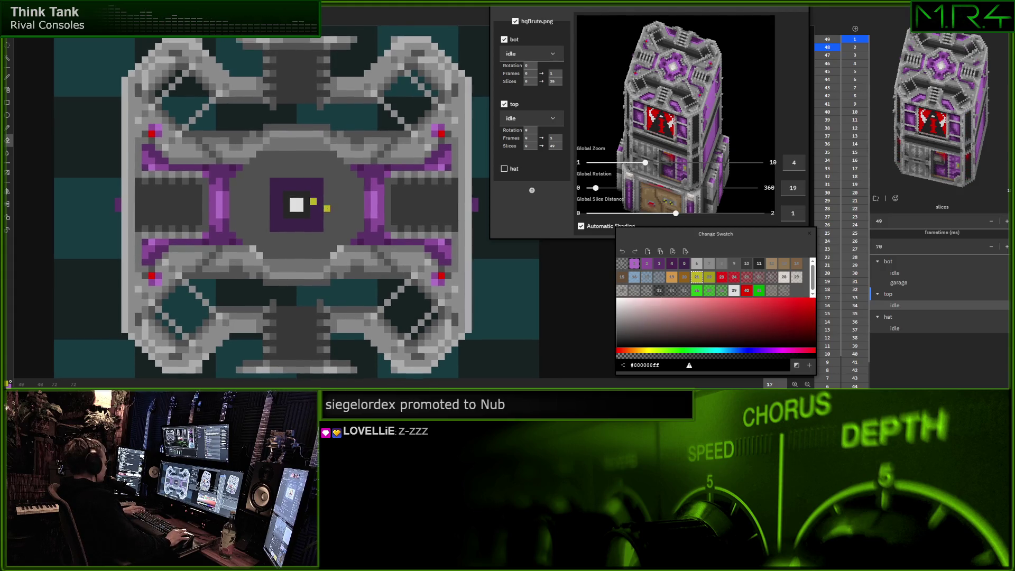
key(i)
click(319, 215)
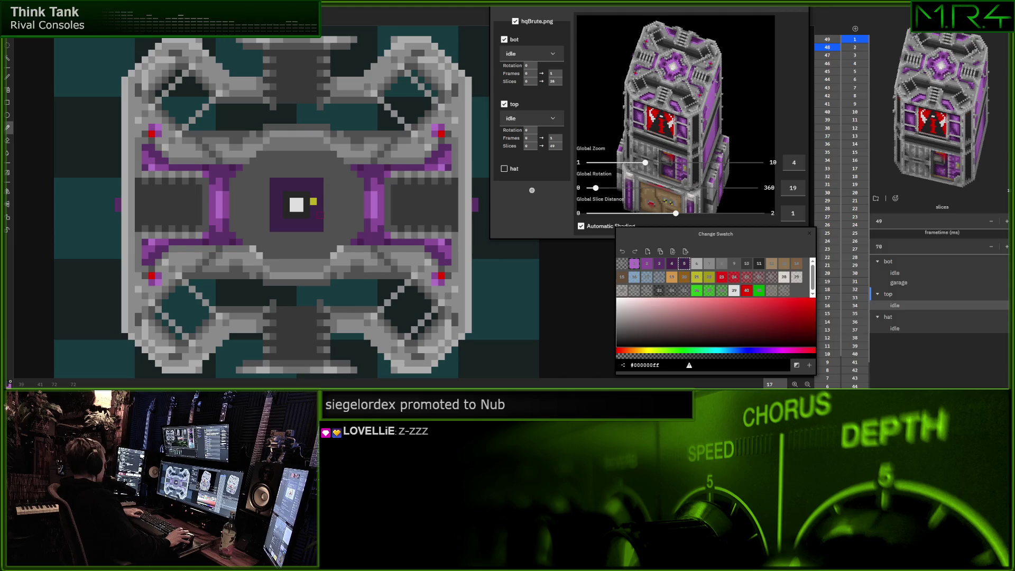
key(b)
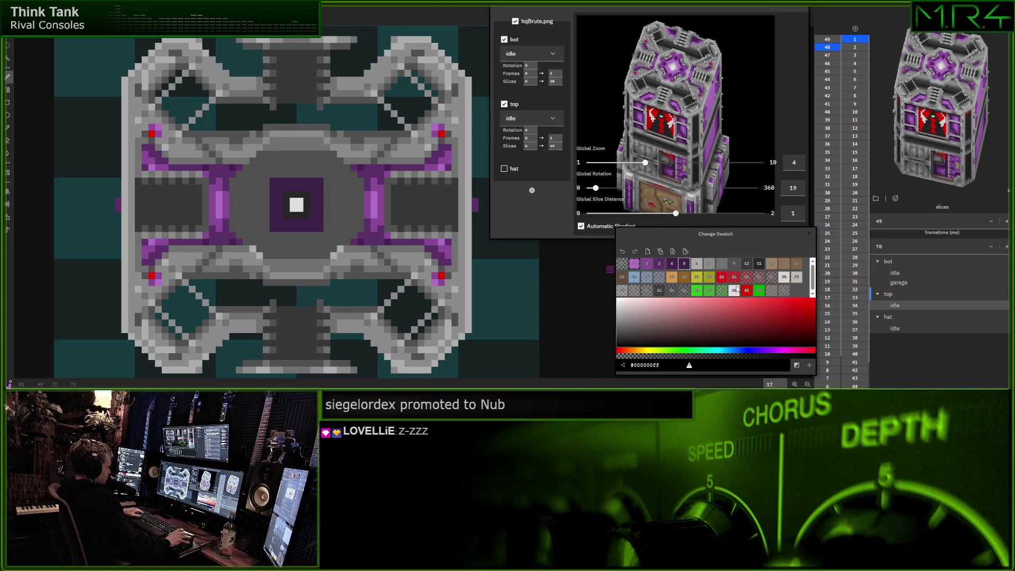
Trial the top part at 48 slices and confirm the count
click(697, 264)
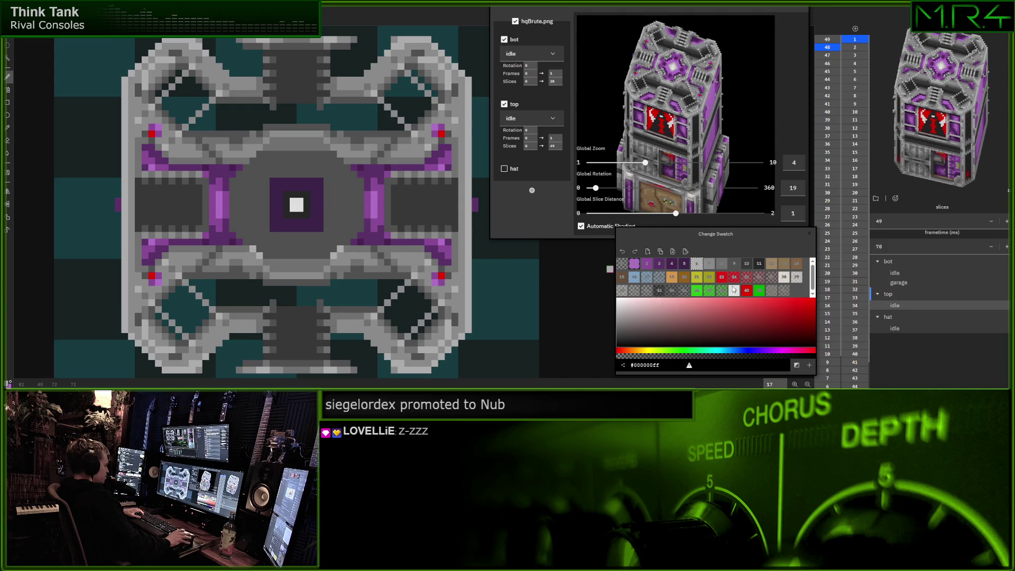
click(555, 146)
scroll(555, 146, down, 1)
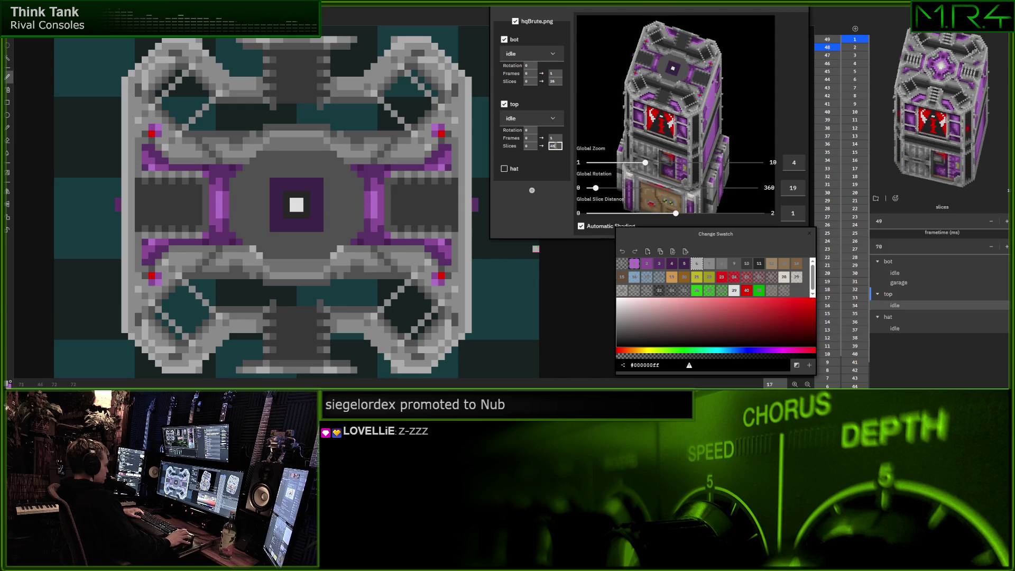
scroll(555, 146, down, 1)
scroll(556, 146, up, 1)
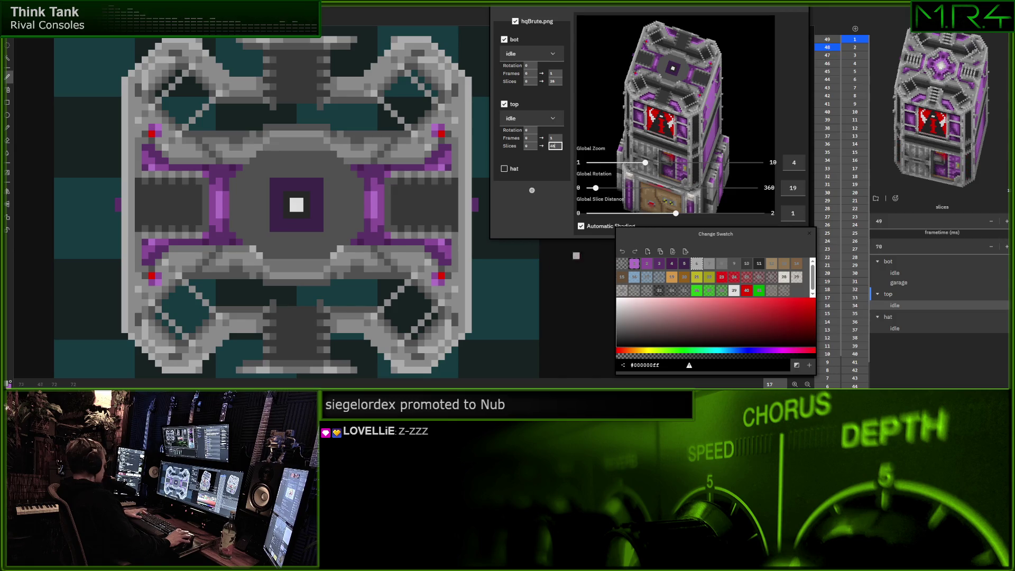
key(Return)
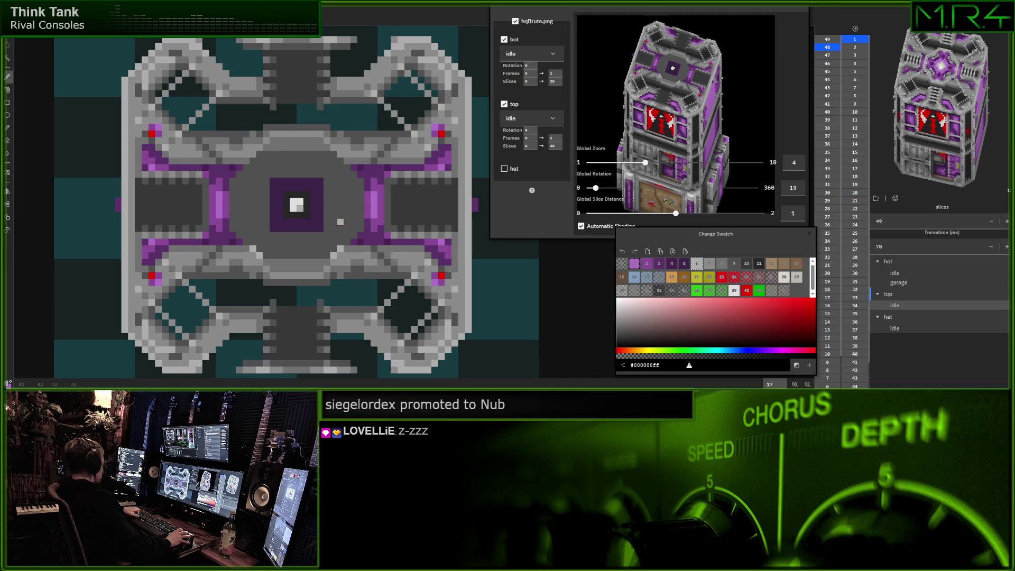
Eyedrop the centre's light colour and shade the bottom of the white centre with grey swatch 6
key(i)
click(297, 203)
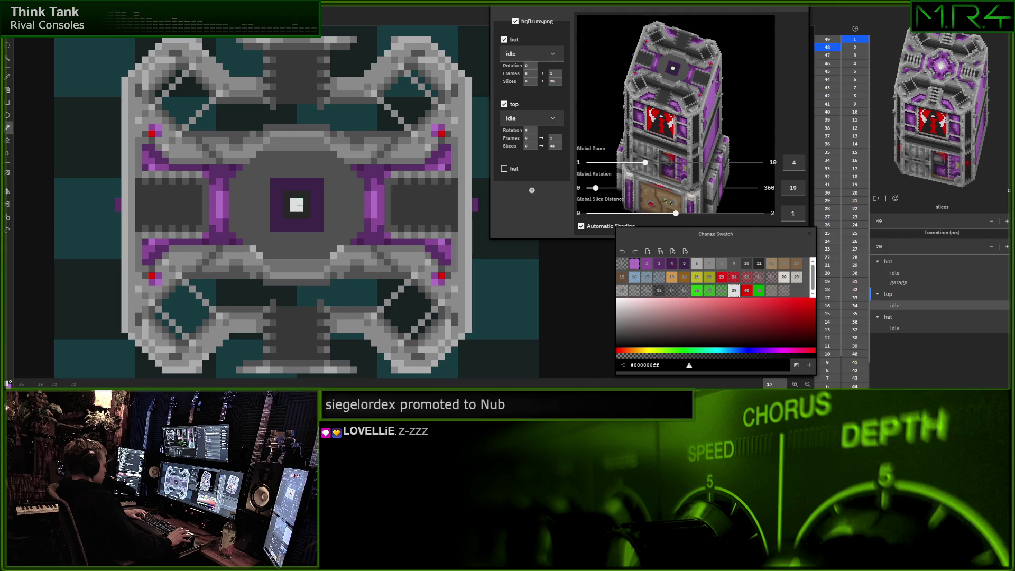
click(697, 264)
key(b)
mouse_move(292, 214)
mouse_down()
mouse_move(307, 207)
mouse_move(300, 194)
mouse_move(286, 208)
mouse_up()
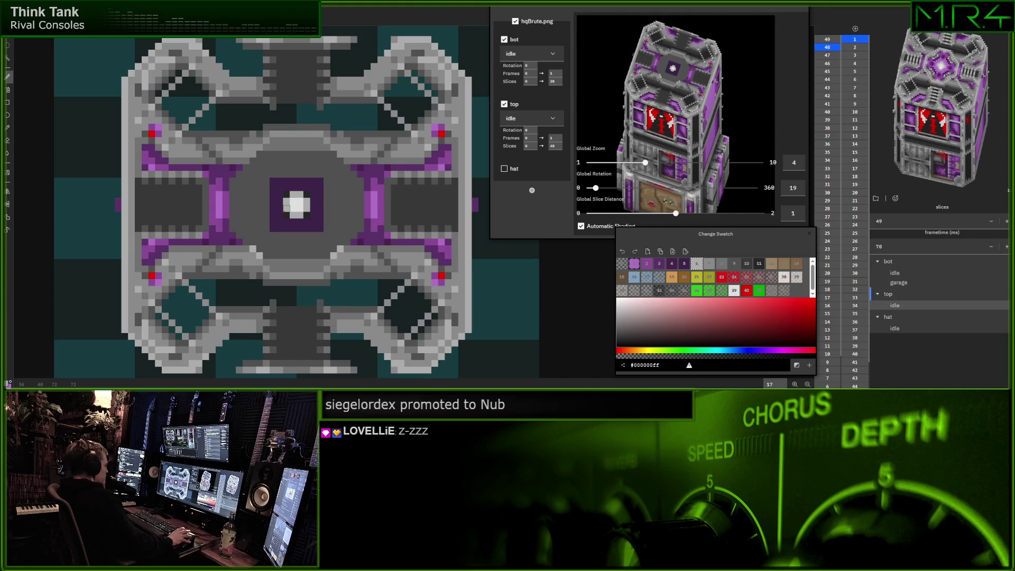
Restore the top part to 49 slices and paint light-grey pixels below the white centre
click(550, 151)
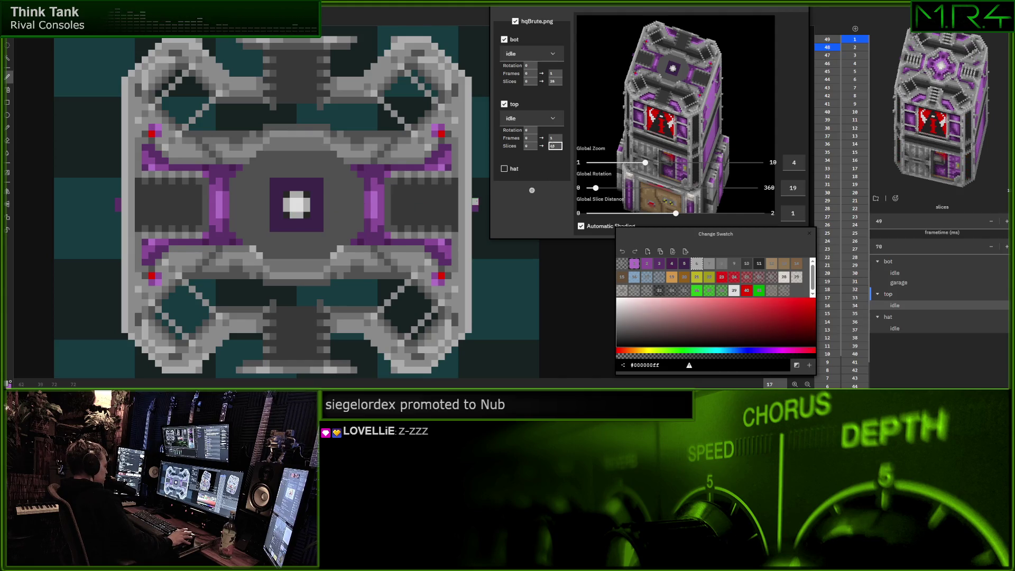
text(49)
drag(359, 177, 370, 191)
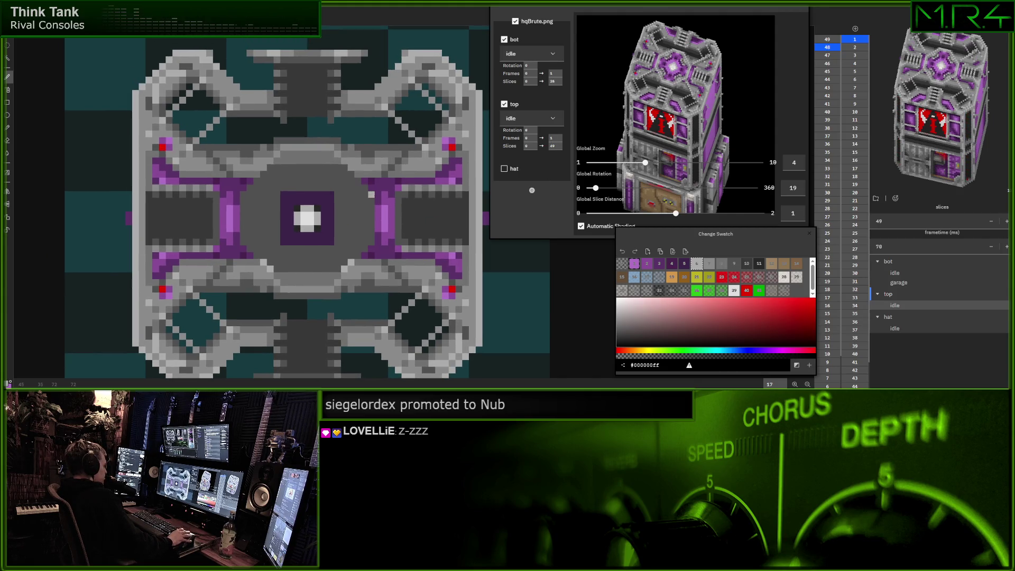
drag(303, 227, 297, 228)
key(bracketright)
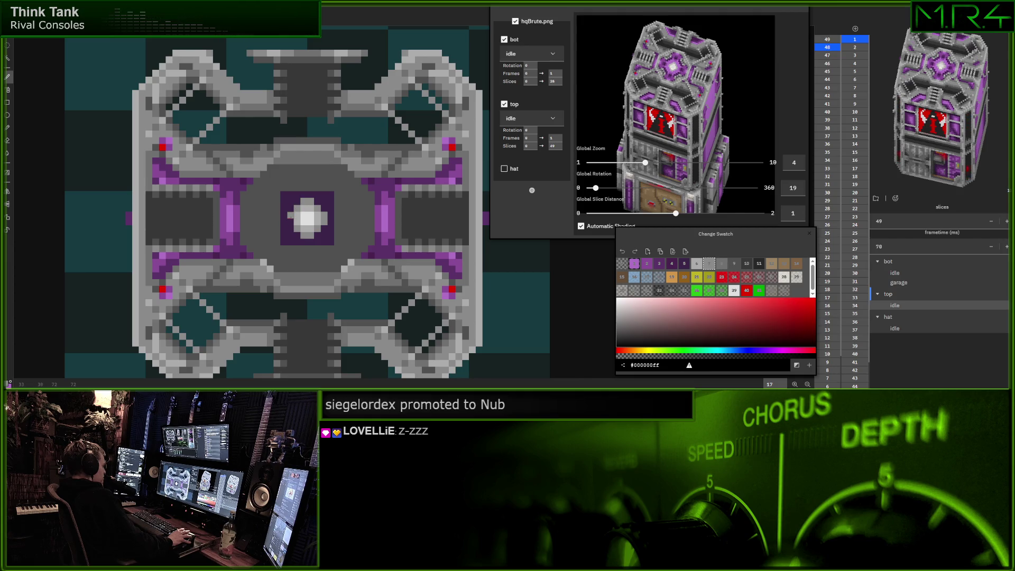
click(720, 263)
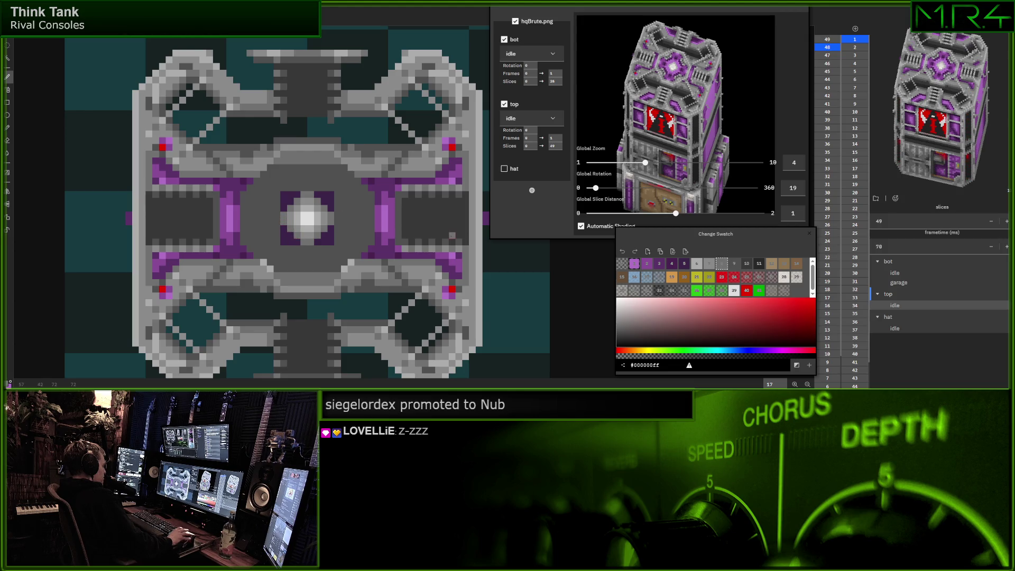
click(733, 265)
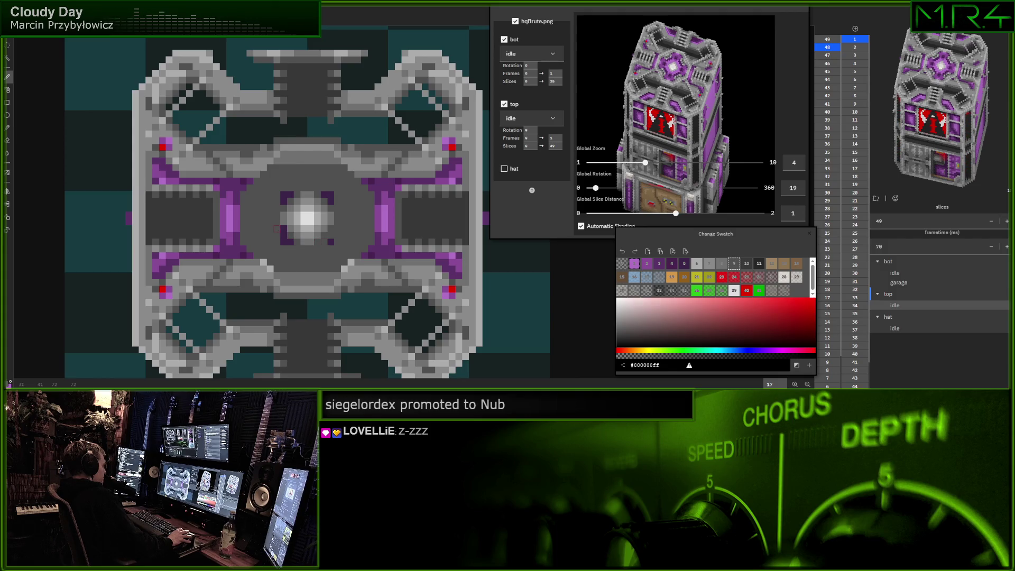
click(659, 265)
Try purple swatches 4 and 5, then set the top part's Slices end to 48
click(672, 265)
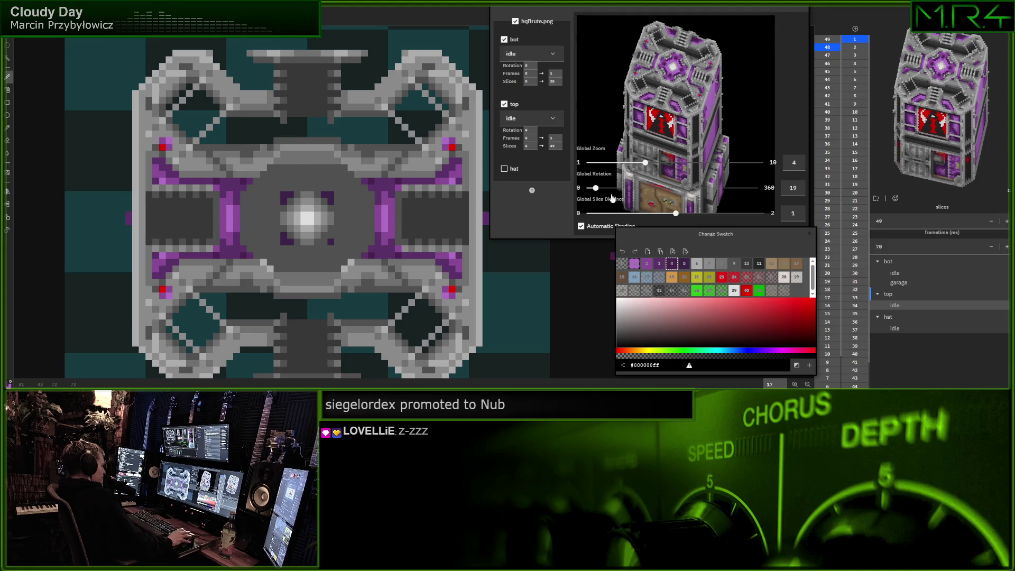
scroll(555, 146, down, 1)
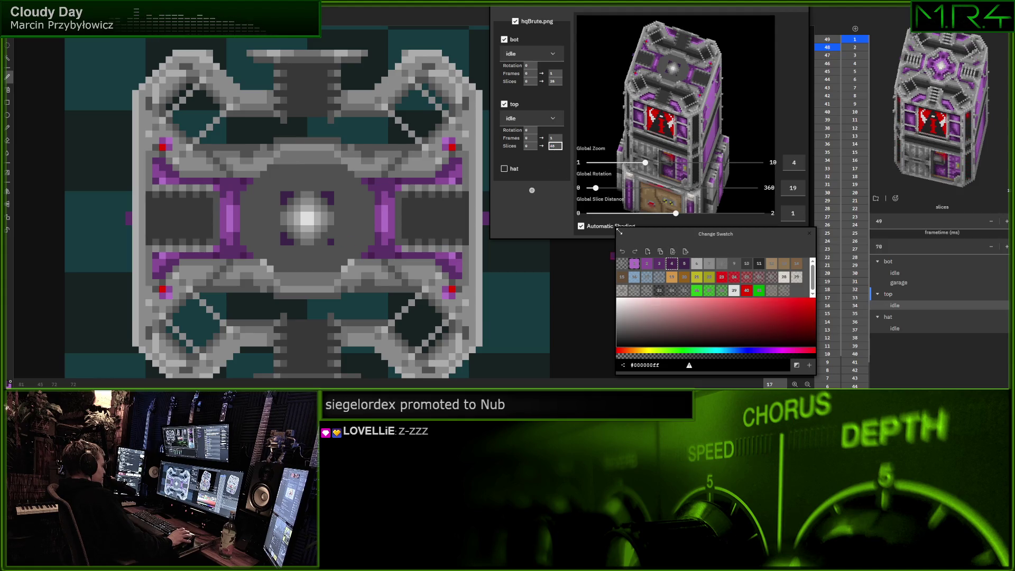
click(685, 264)
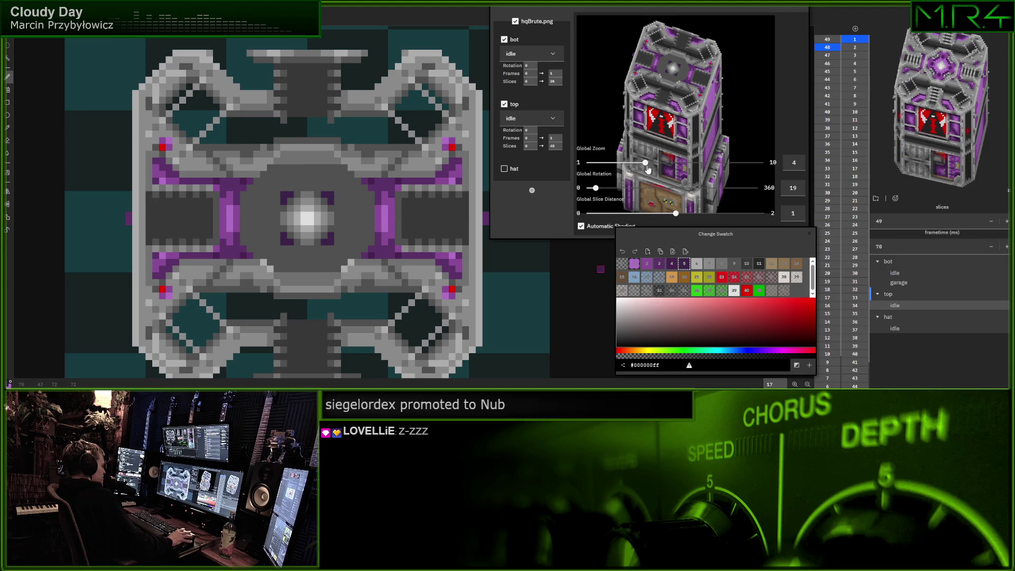
click(555, 146)
text(47)
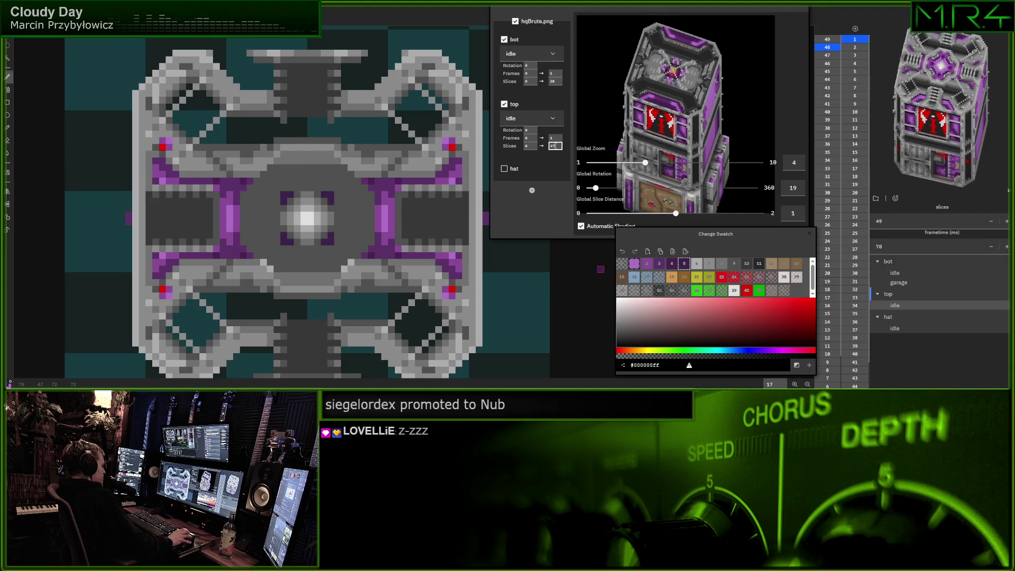
key(BackSpace)
text(8)
key(Return)
click(697, 265)
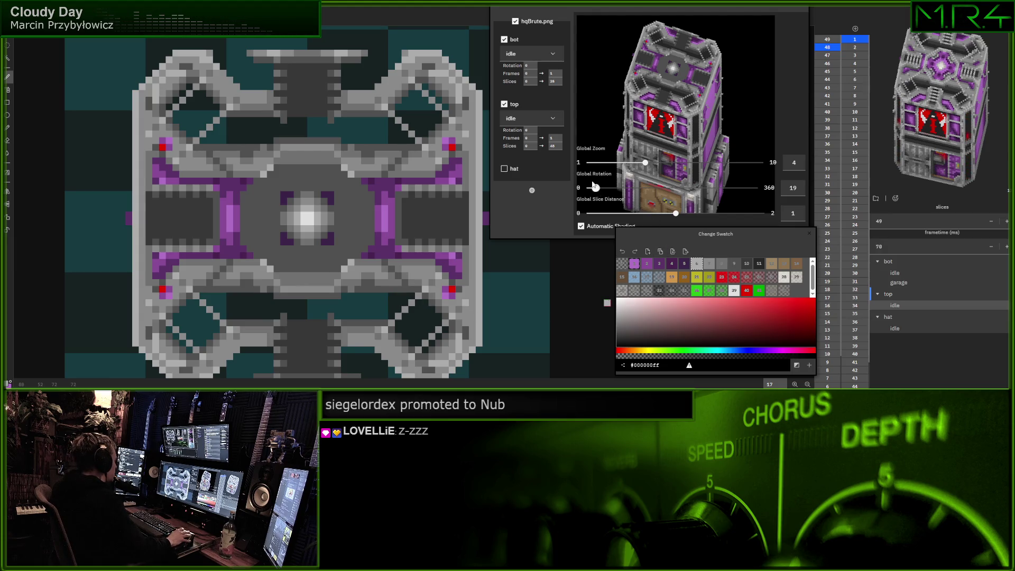
click(708, 262)
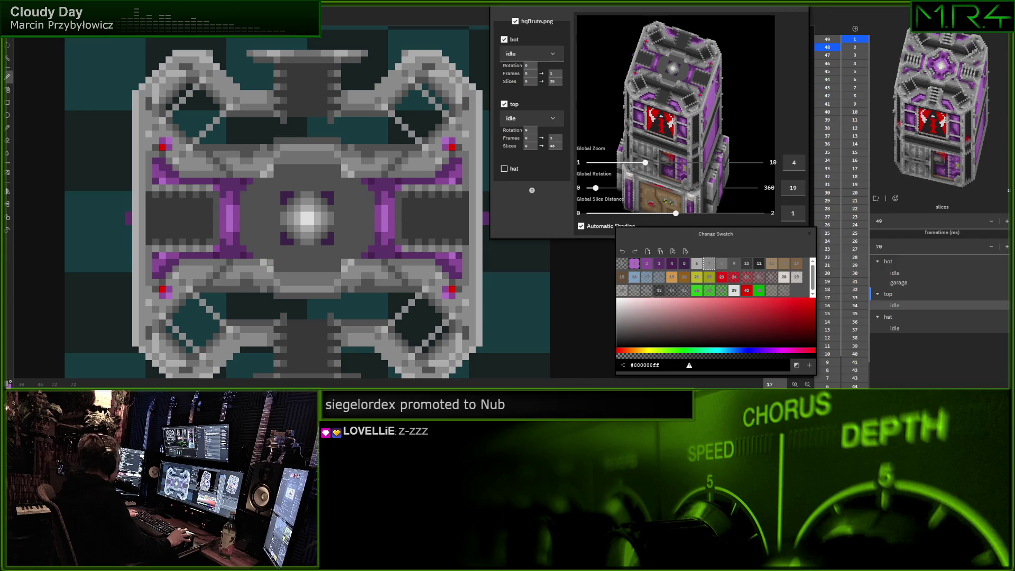
click(734, 263)
click(758, 264)
click(749, 264)
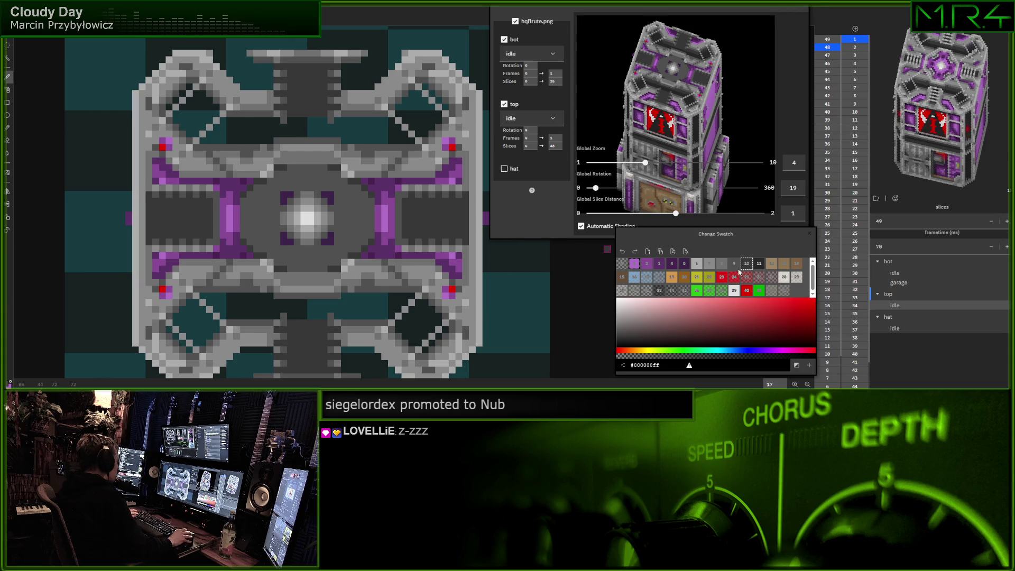
click(759, 265)
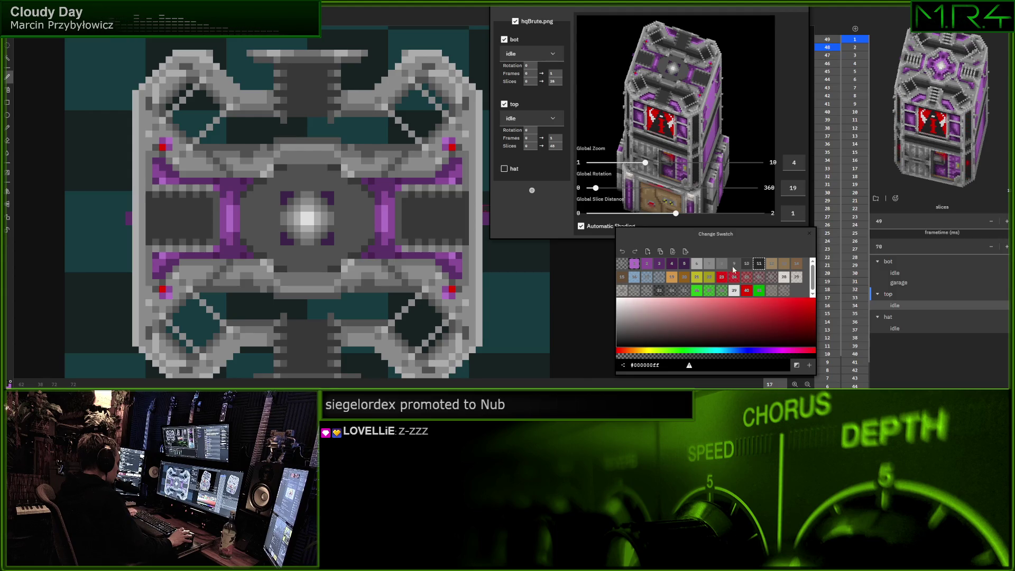
click(708, 265)
Add a purple pixel by the centre light and light-grey pixels on both sides of the core
click(648, 264)
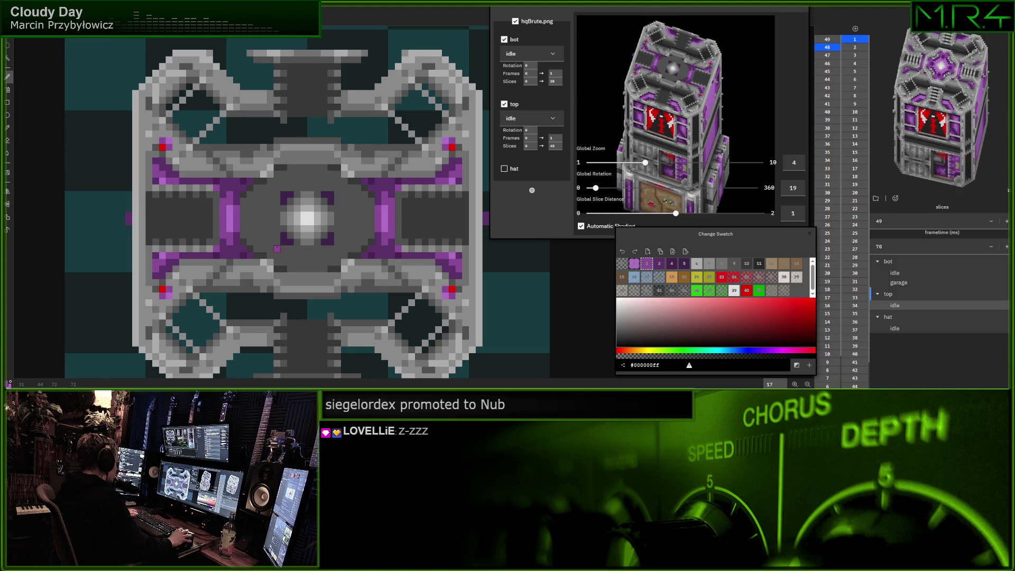
click(277, 242)
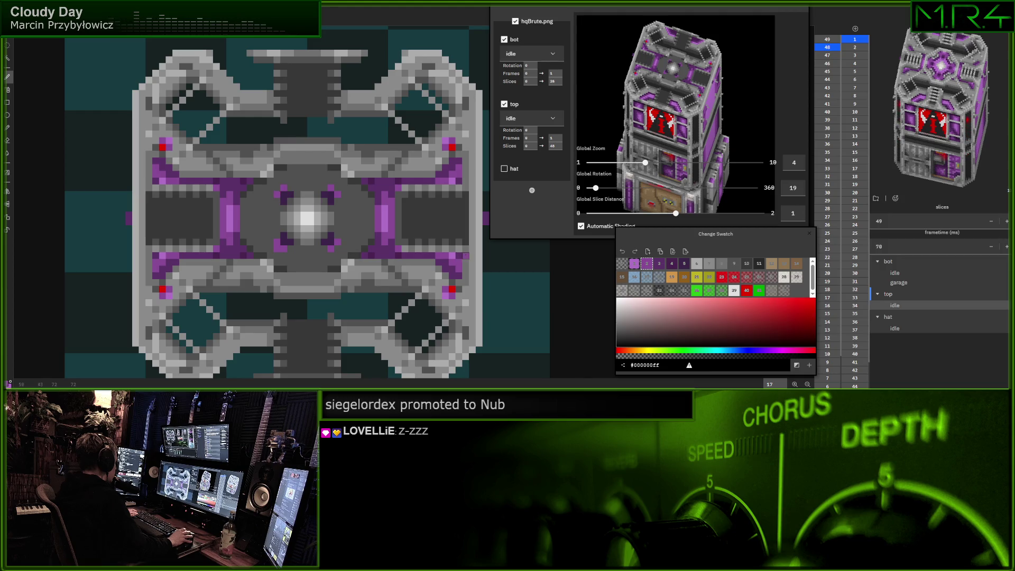
click(722, 263)
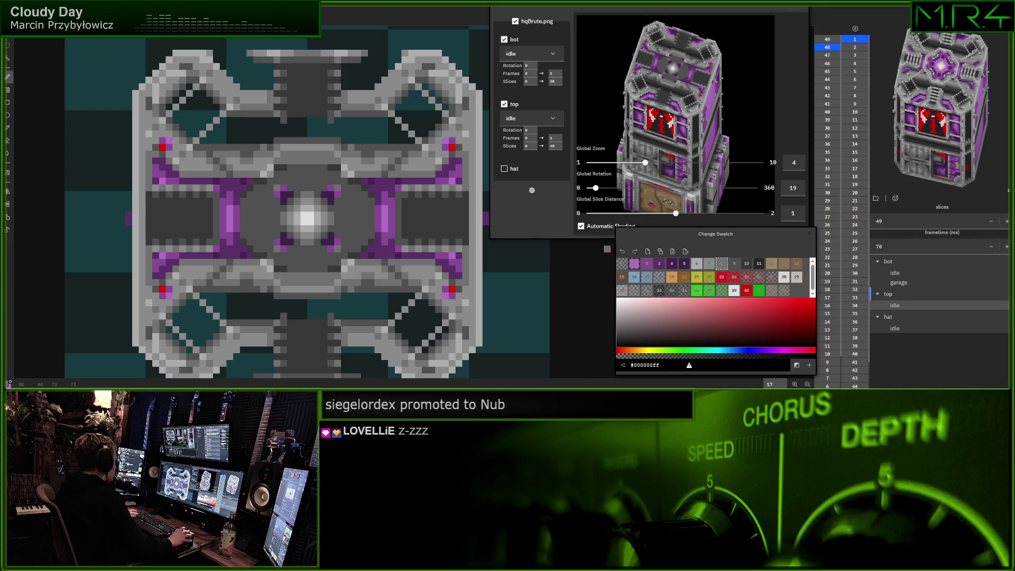
click(697, 264)
click(344, 208)
click(347, 228)
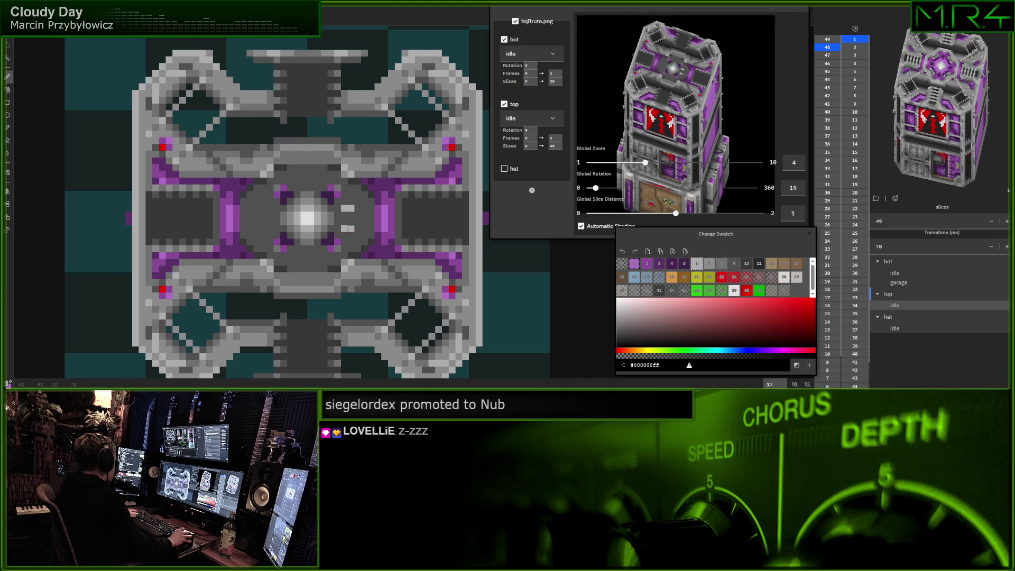
click(267, 208)
Add more light-grey highlights right of the core and along its left side
click(712, 268)
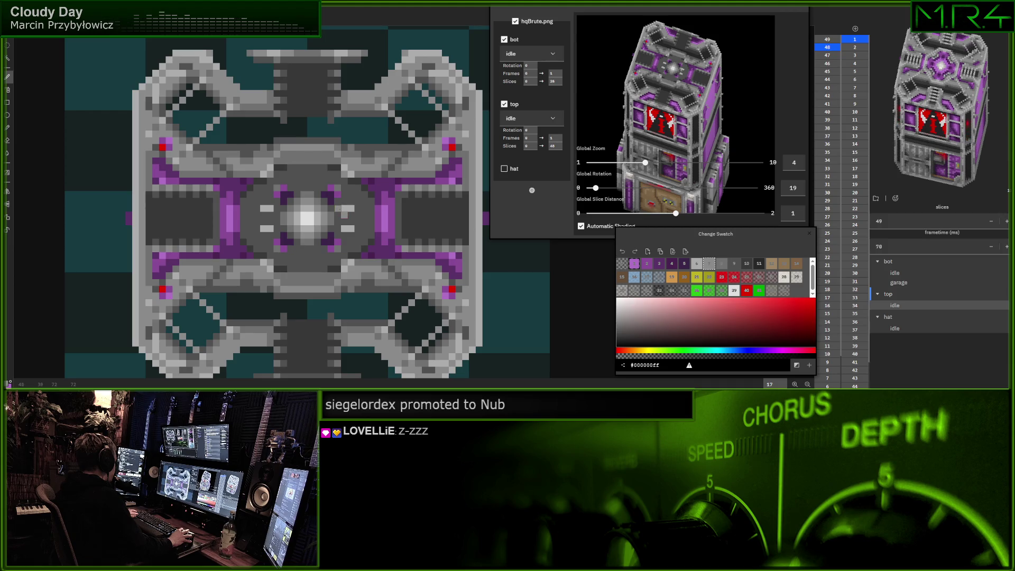
click(348, 202)
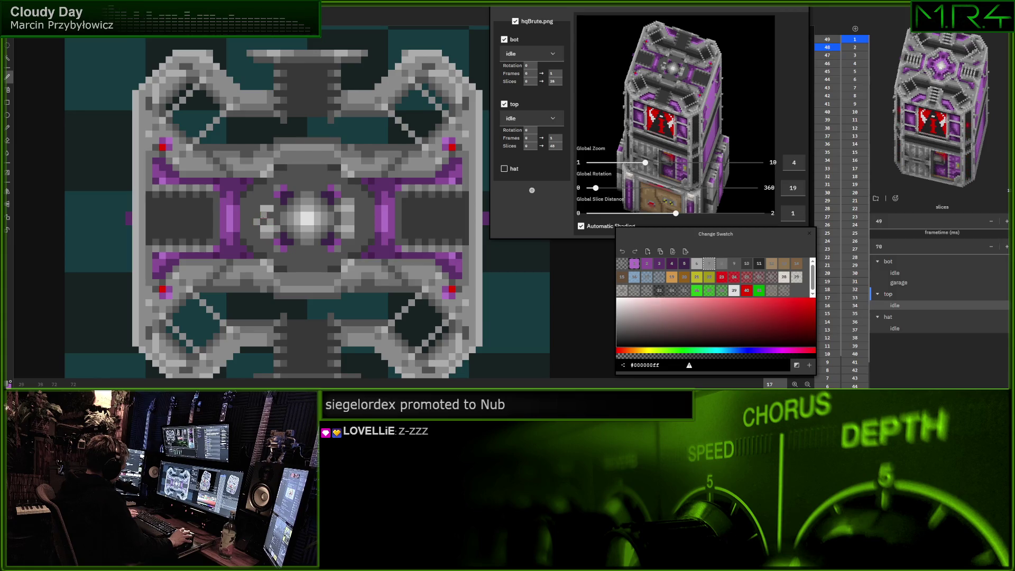
drag(262, 217, 276, 211)
click(258, 208)
click(258, 229)
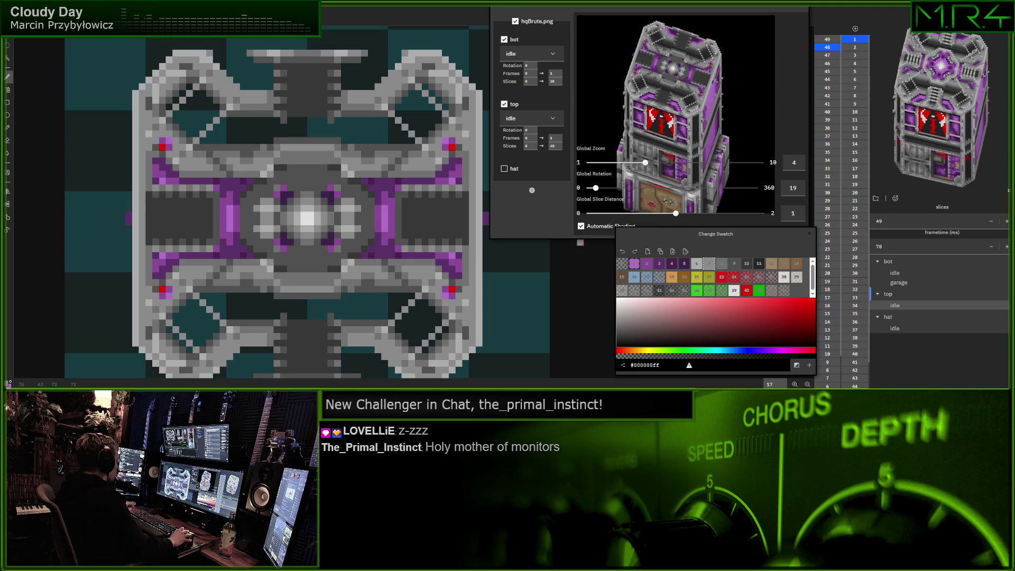
click(719, 266)
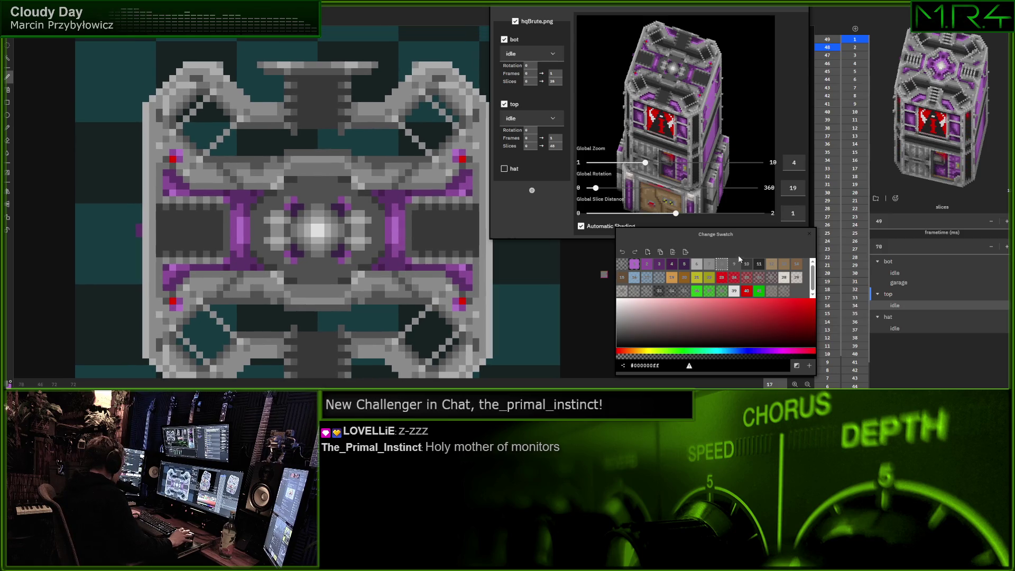
Select the near-black swatch and place one pixel at the exact centre of the core
click(733, 264)
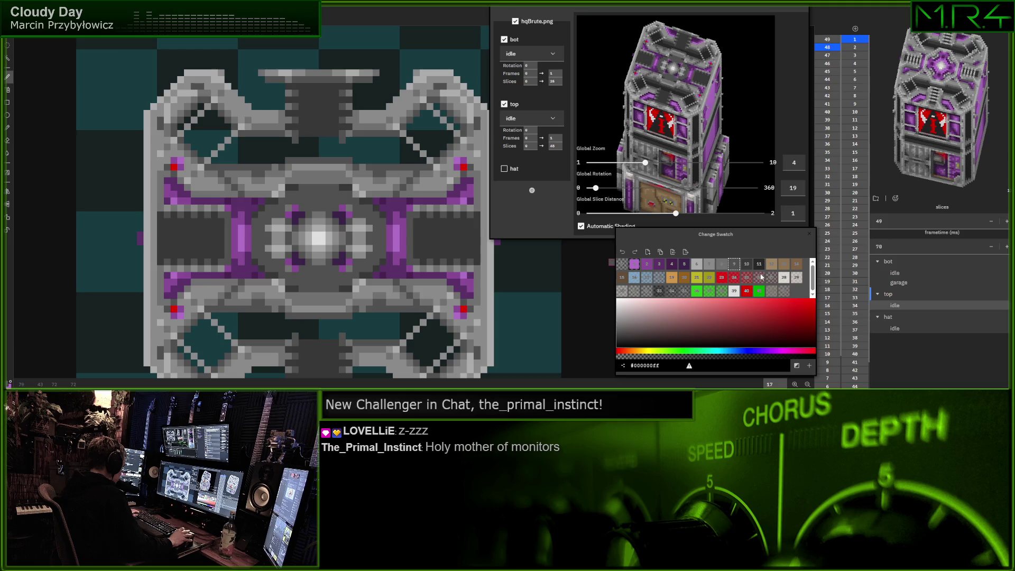
click(748, 266)
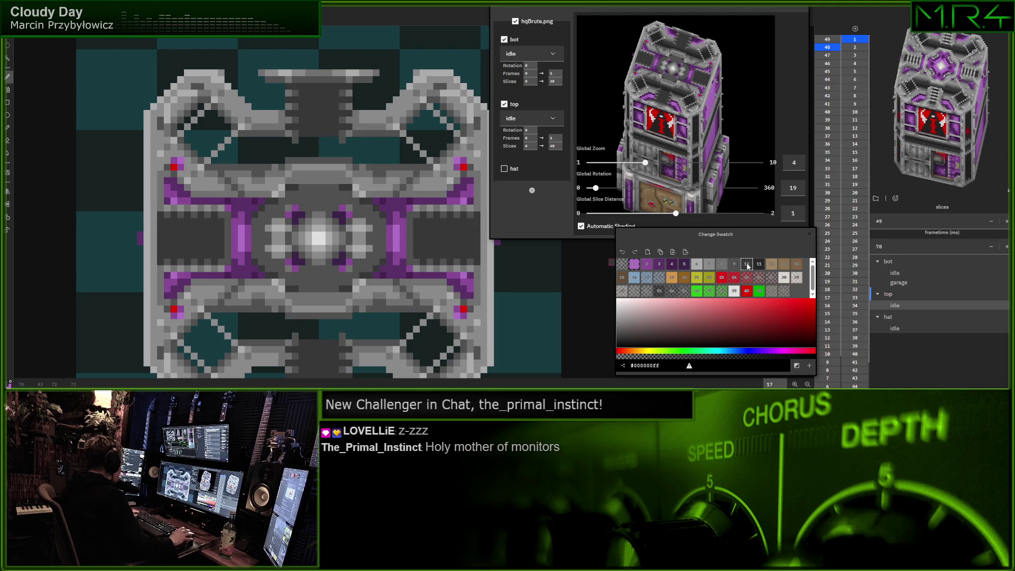
click(315, 241)
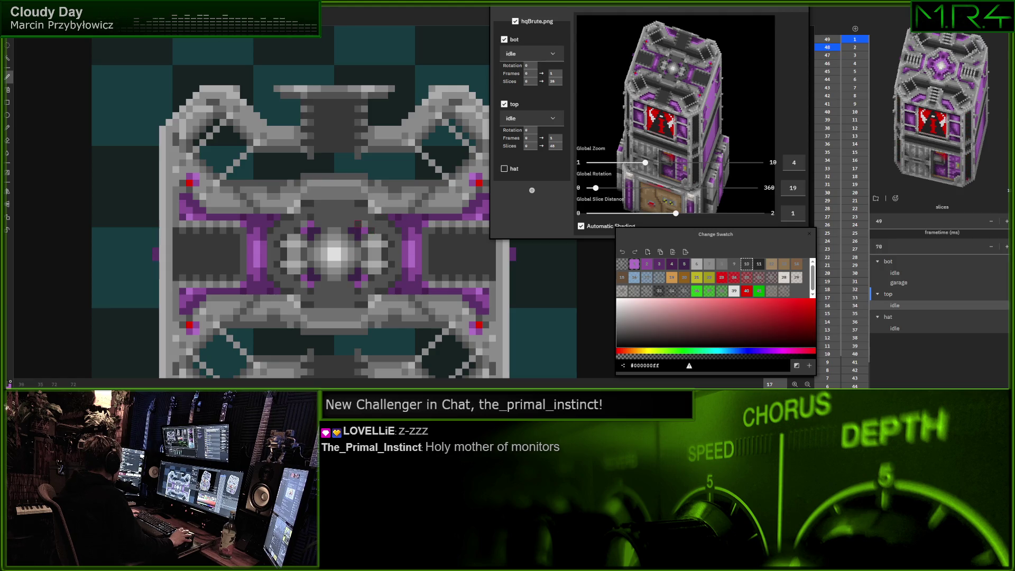
Scroll the top layer's Slices end between 44 and 48, ending on 48
key(bracketleft)
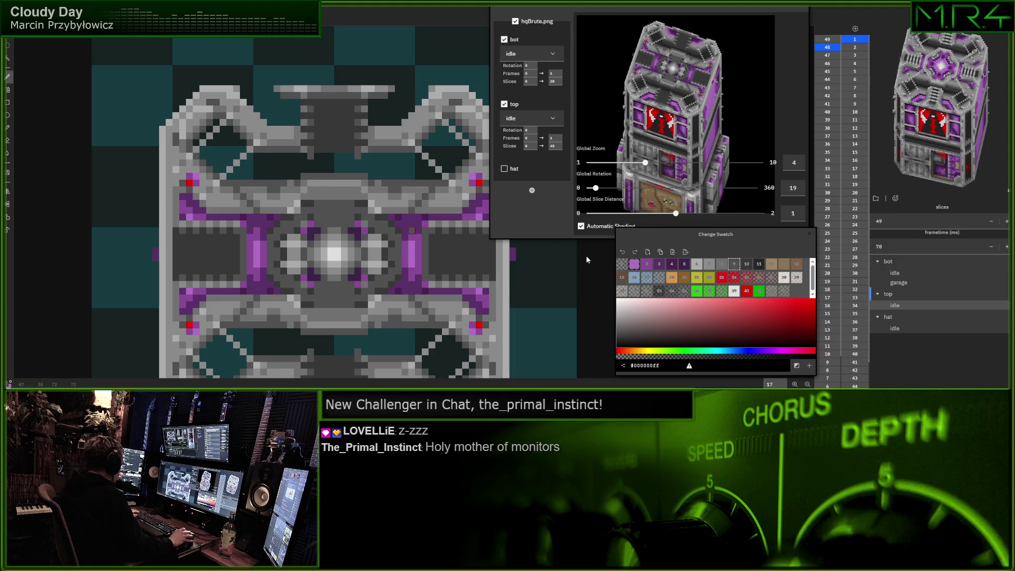
click(757, 264)
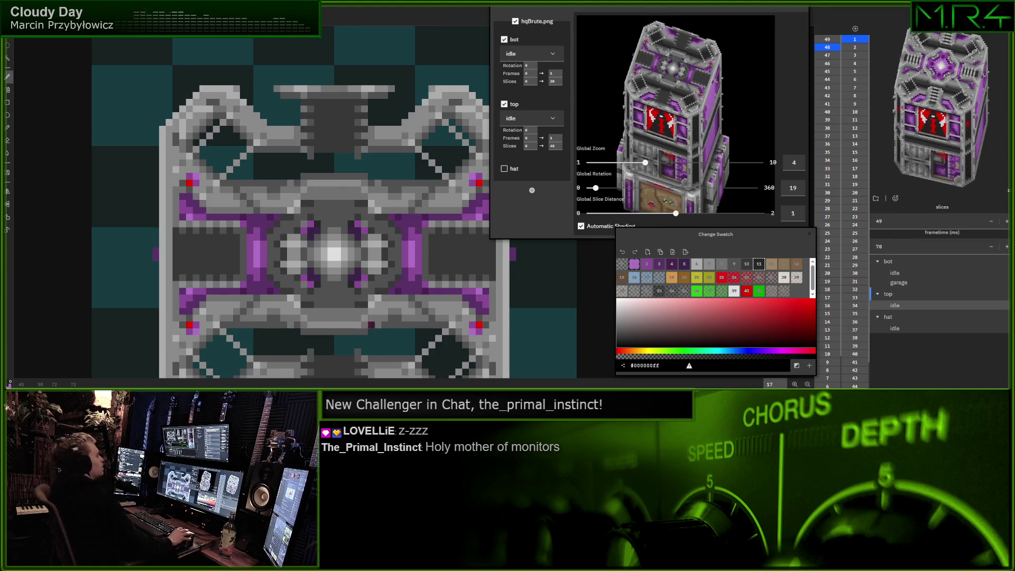
click(555, 146)
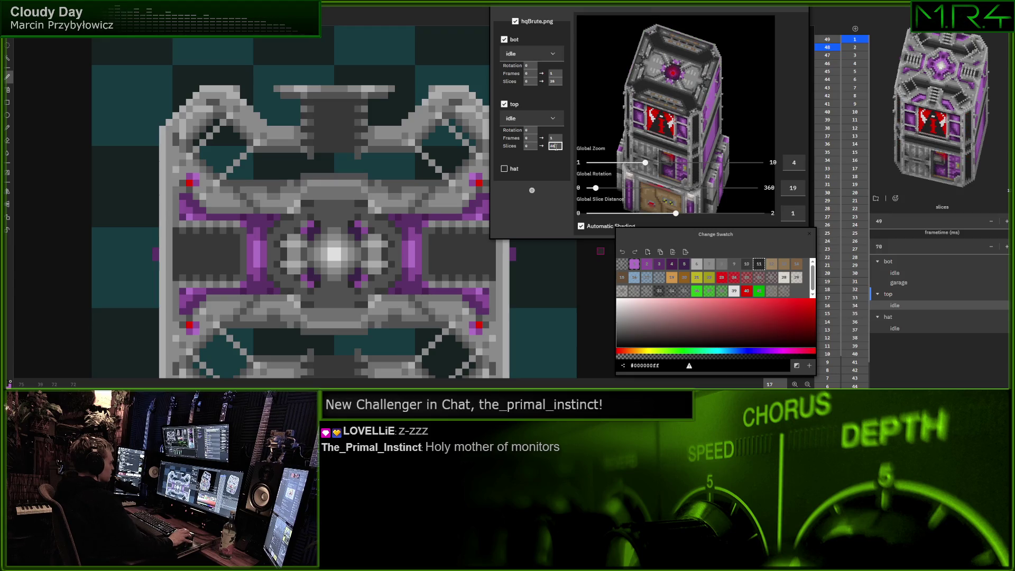
scroll(555, 146, down, 4)
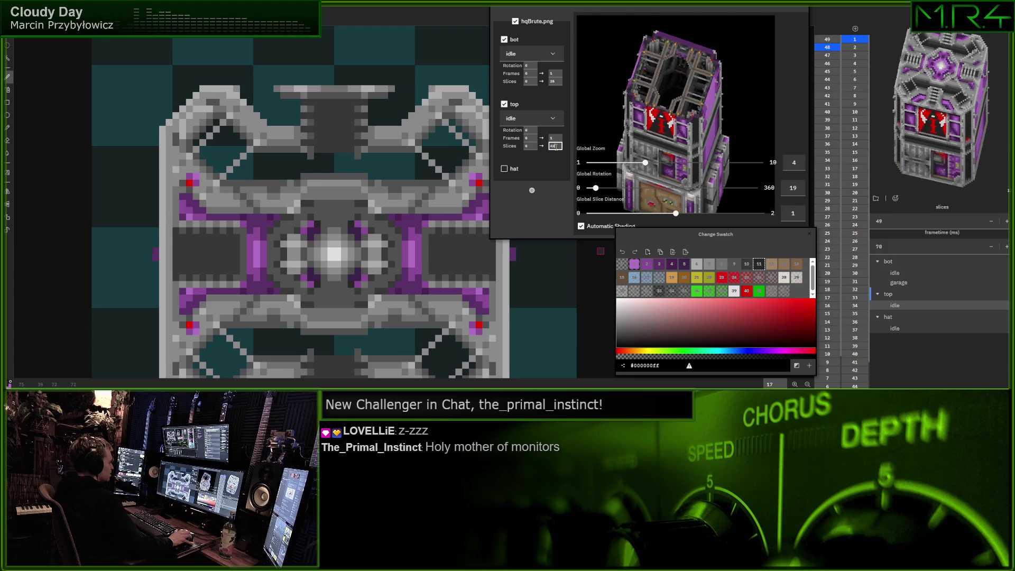
scroll(555, 145, up, 1)
scroll(556, 146, up, 1)
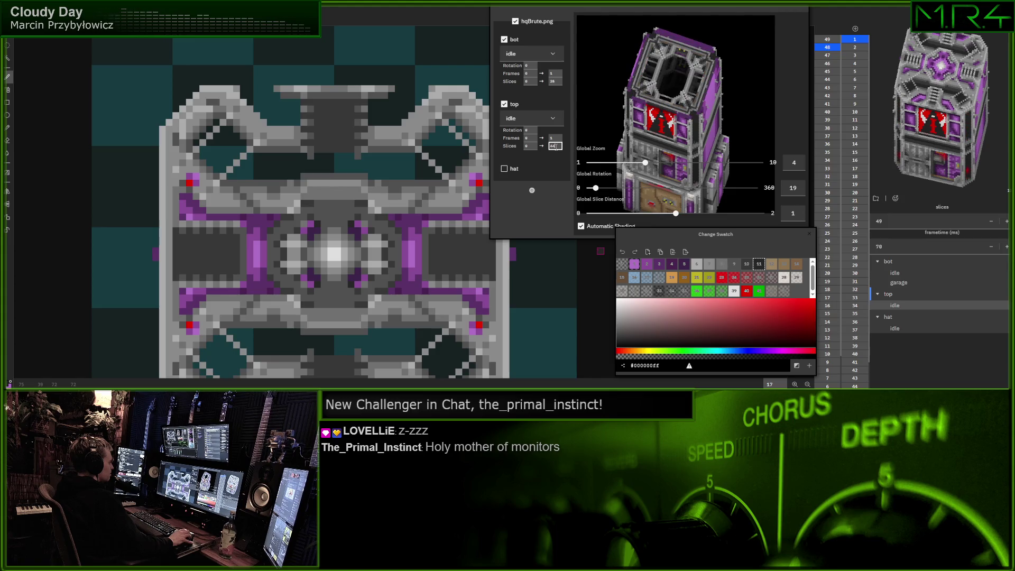
scroll(556, 149, up, 2)
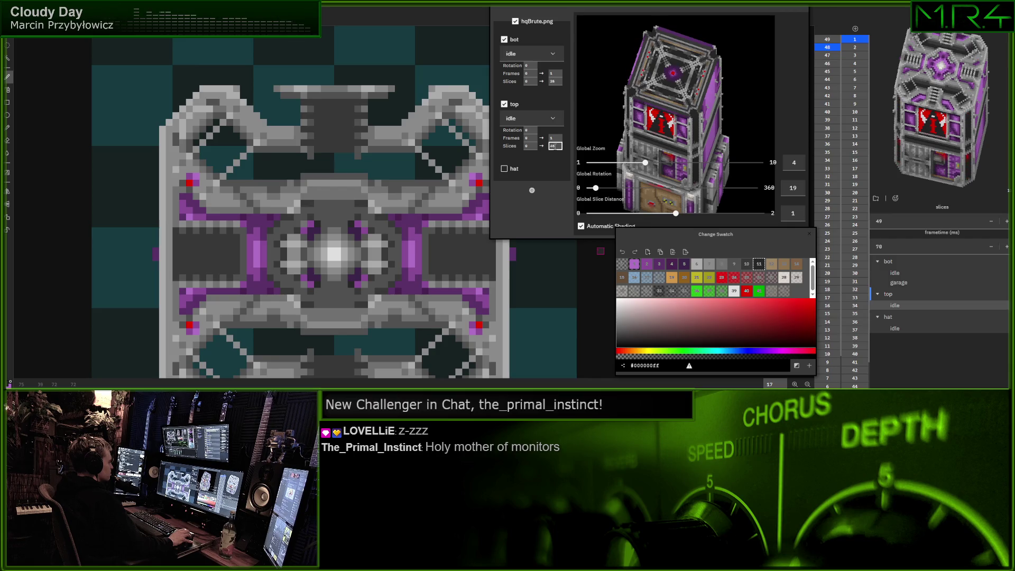
scroll(556, 147, down, 2)
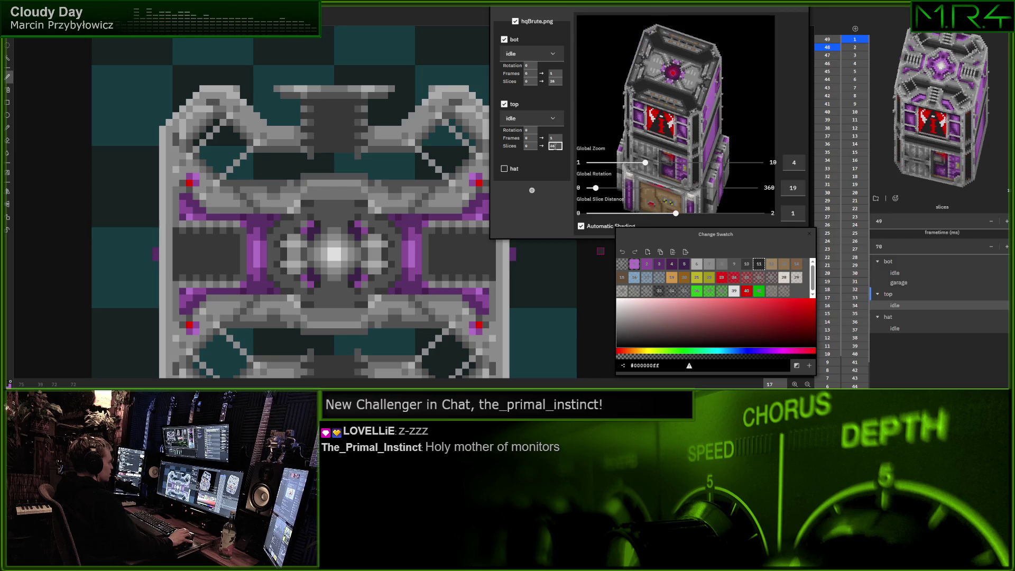
scroll(556, 149, up, 2)
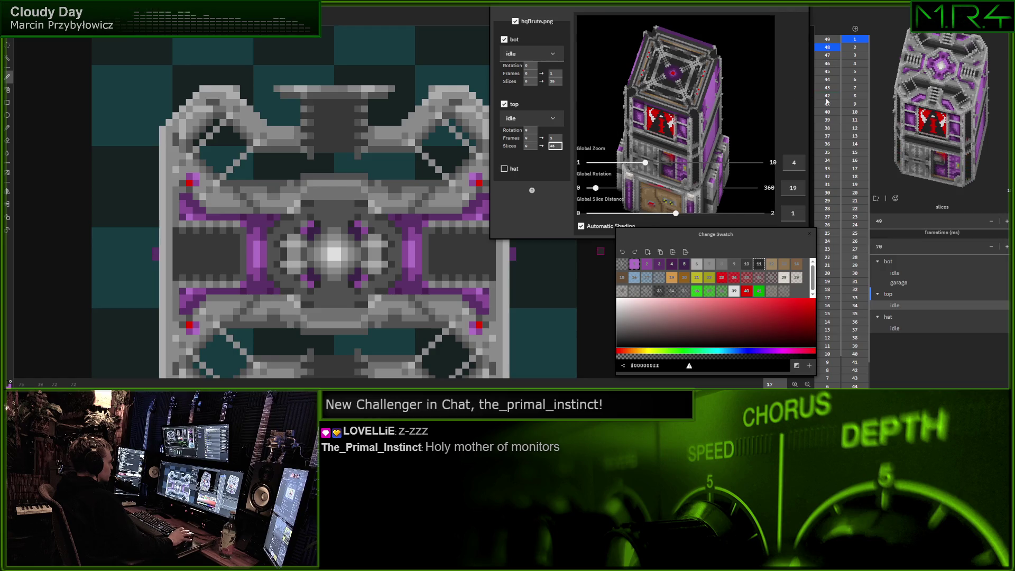
Show slice 45 alone and erase the dark-grey patches left, above, right and below its core
click(828, 73)
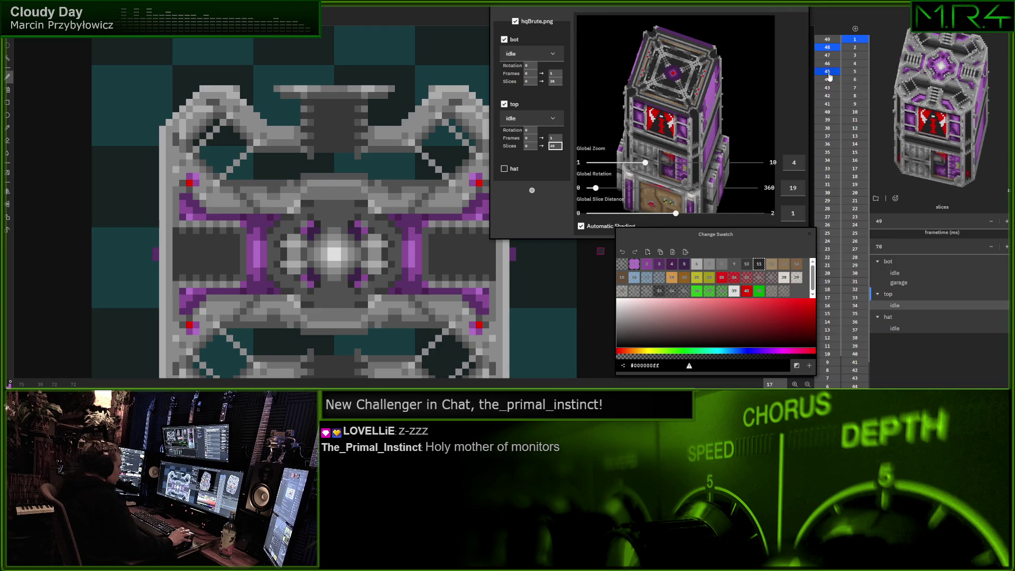
click(829, 72)
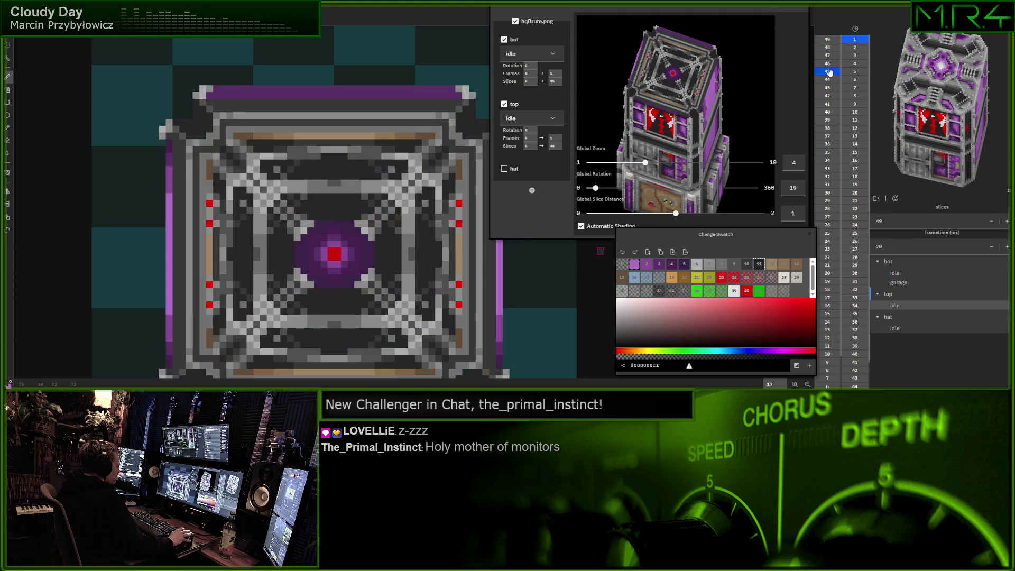
click(684, 291)
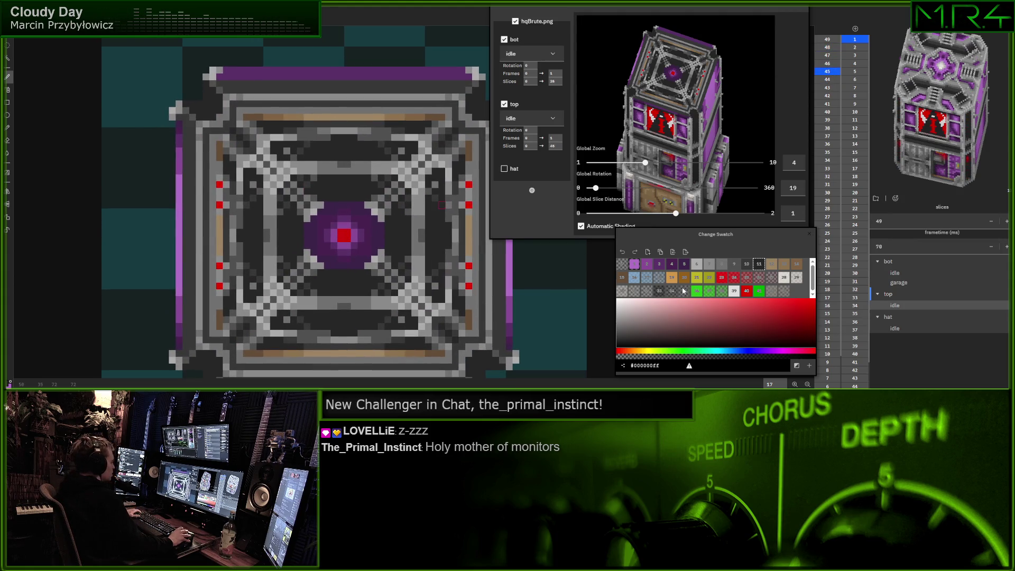
key(e)
drag(291, 248, 287, 232)
click(341, 185)
click(397, 238)
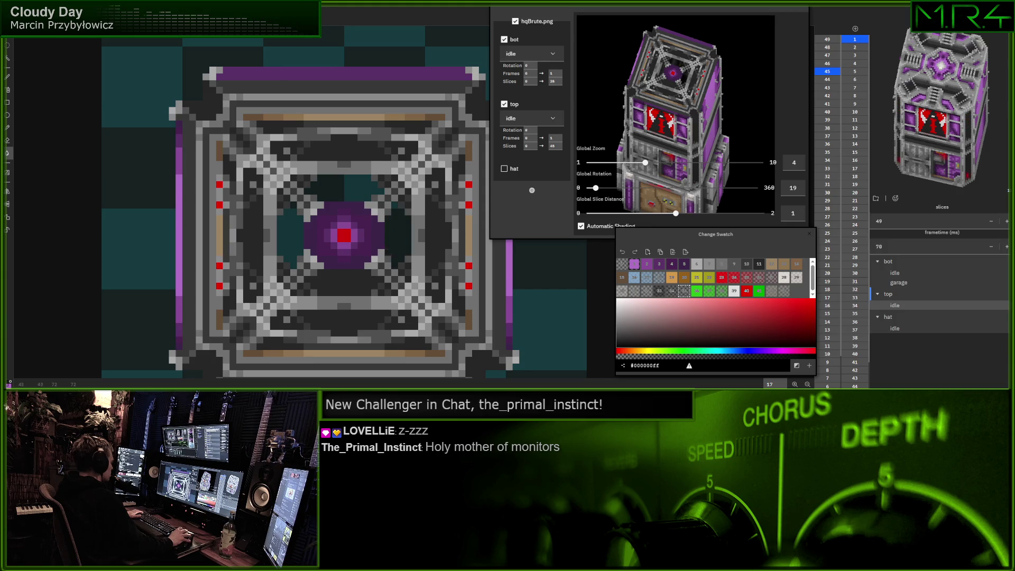
click(354, 286)
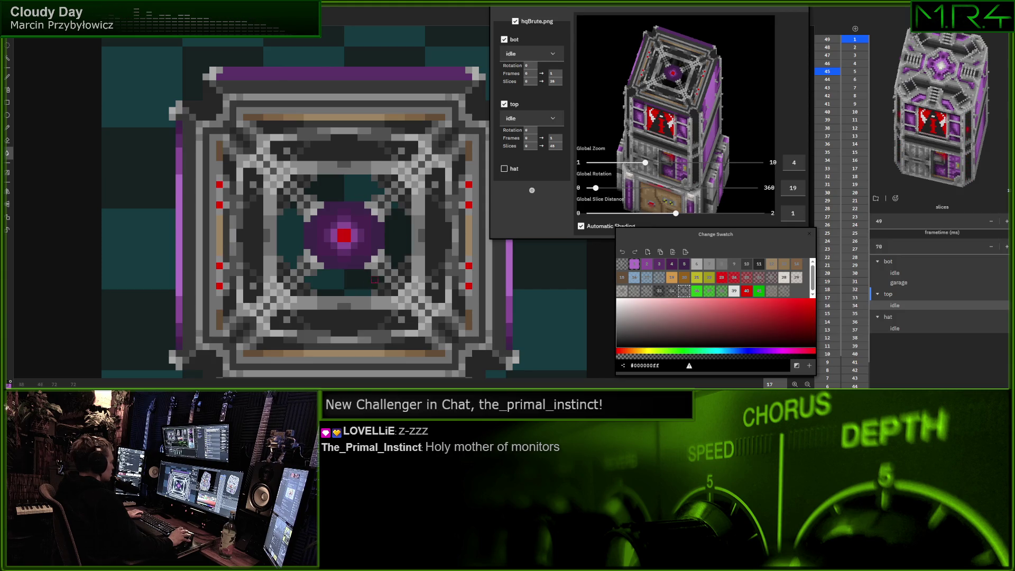
click(723, 265)
key(b)
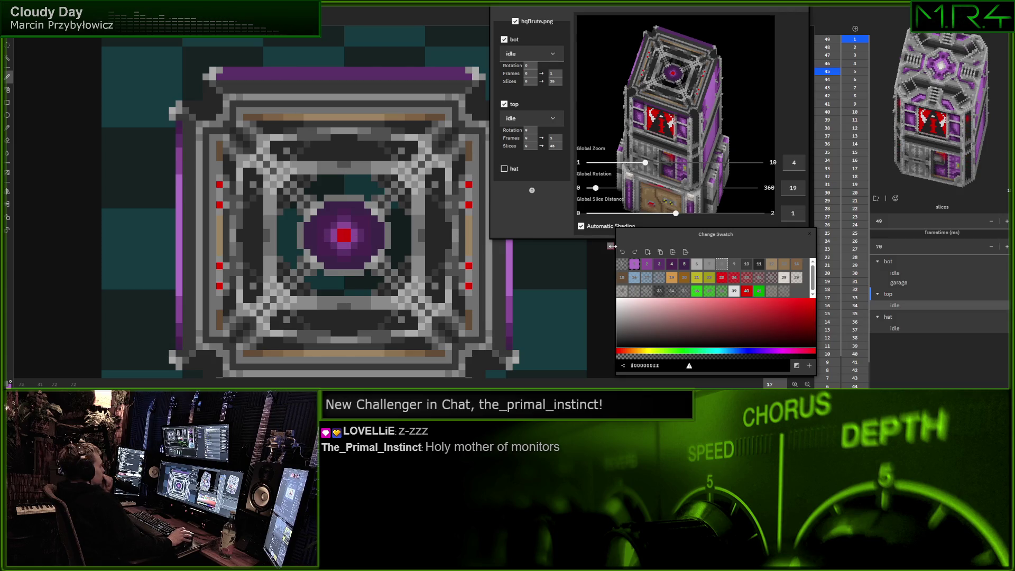
click(714, 268)
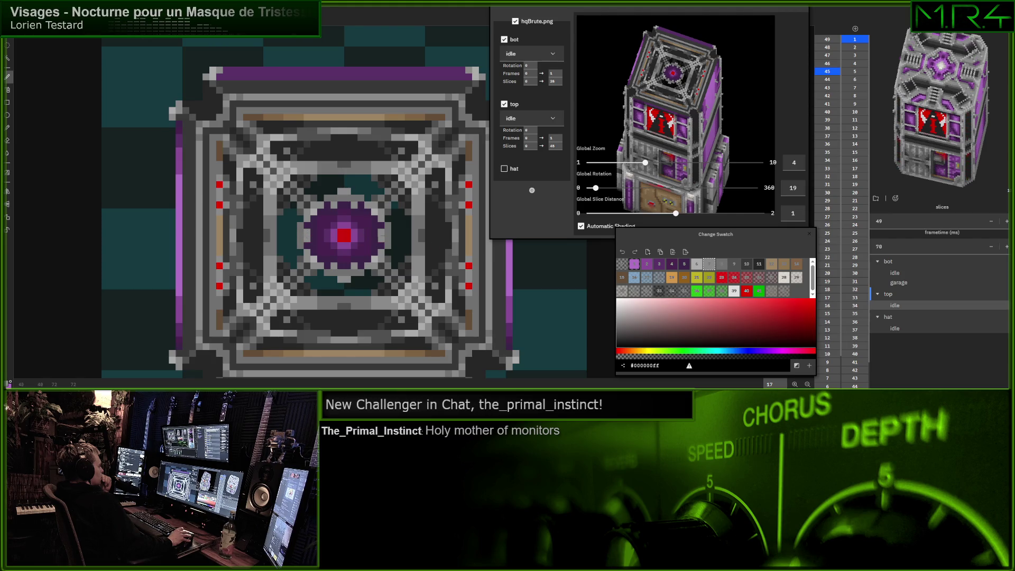
Set the top layer's Slices end to 48, then step it between 44 and 50 to compare roofs
click(555, 146)
text(46)
key(BackSpace)
text(8)
key(Down)
key(Down)
key(Down)
key(Up)
key(Up)
key(Up)
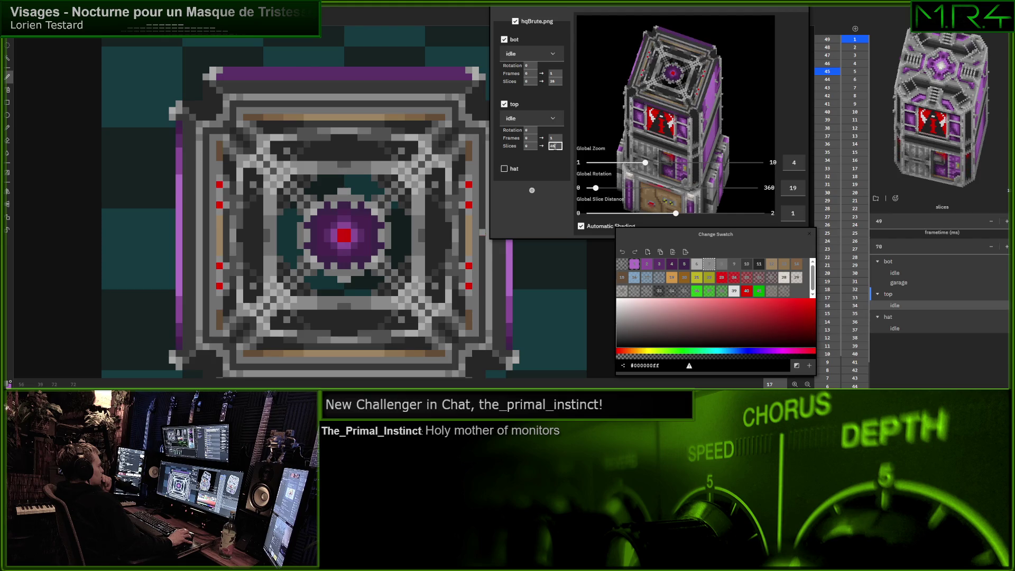
key(Down)
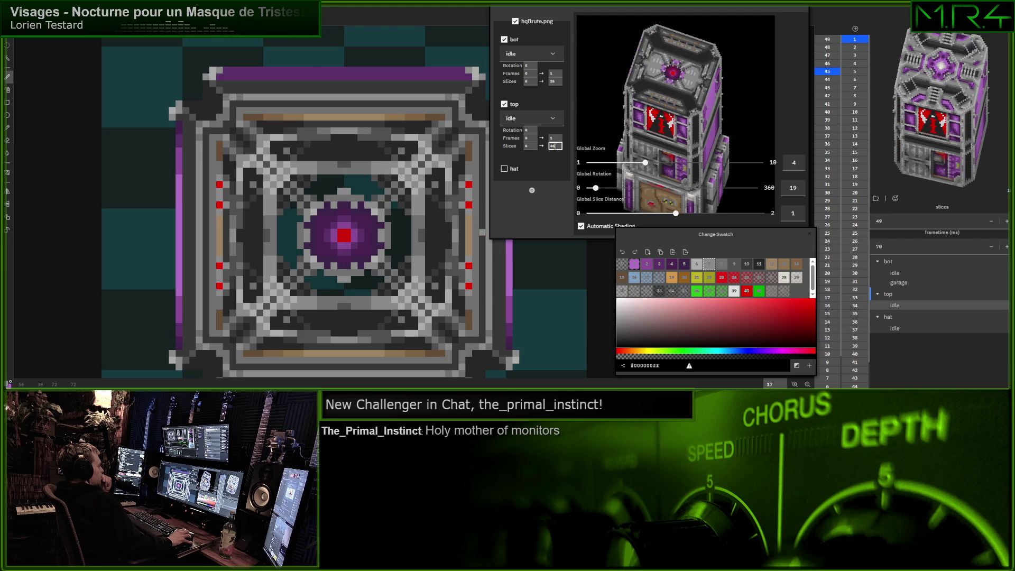
key(Down)
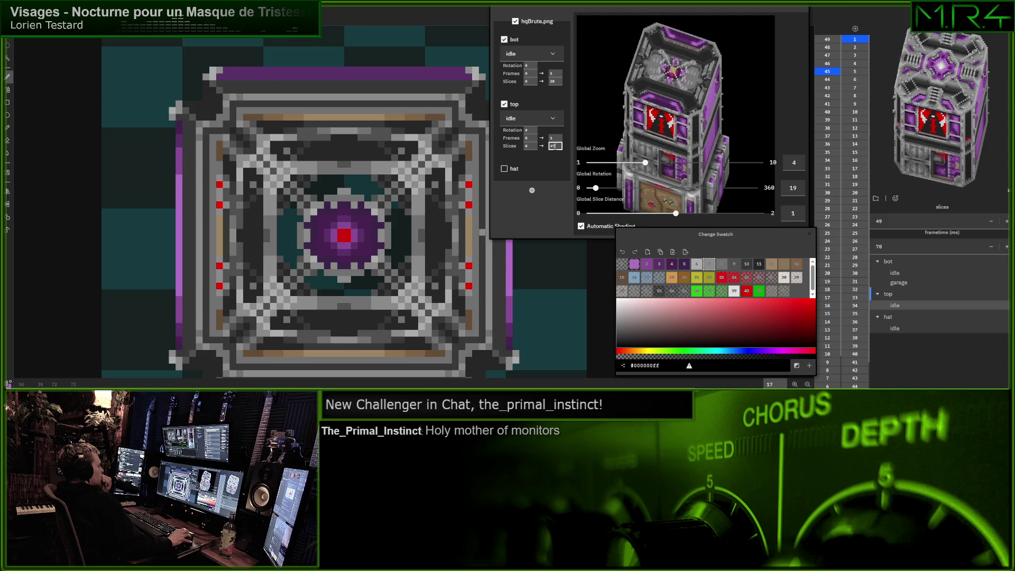
key(Up)
key(Up)
key(Up)
key(Up)
key(Down)
key(Down)
key(Down)
key(Up)
key(Up)
key(Up)
key(Down)
Flip the Slices end between 47 and 48 to compare the roof
key(Up)
key(Down)
key(Down)
key(Up)
key(Down)
key(Up)
key(Down)
key(Up)
key(Down)
key(Up)
key(Down)
key(Up)
key(Down)
key(Up)
key(Down)
Show slice 47 and paint its two centre pixels light grey
click(834, 66)
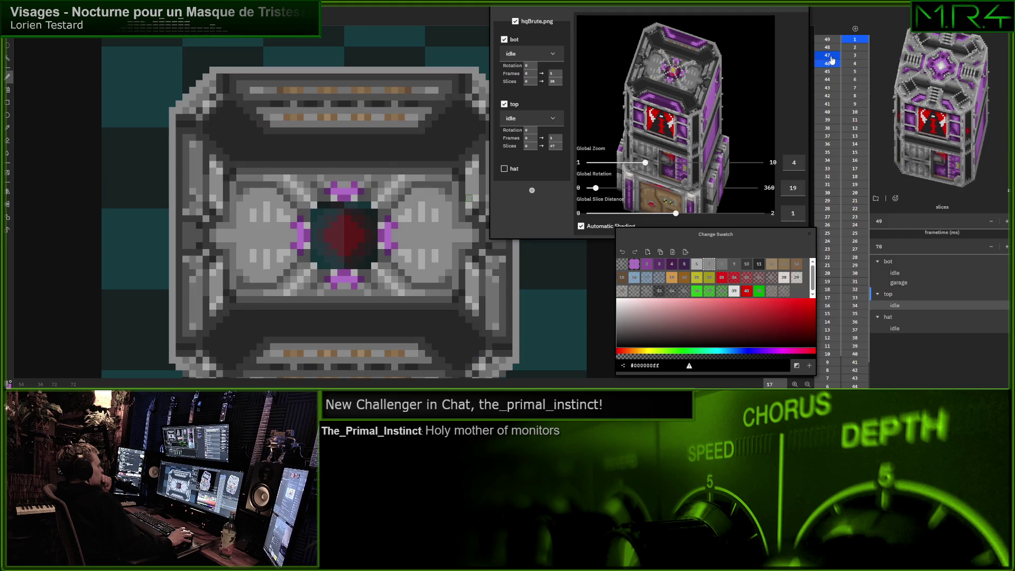
click(831, 55)
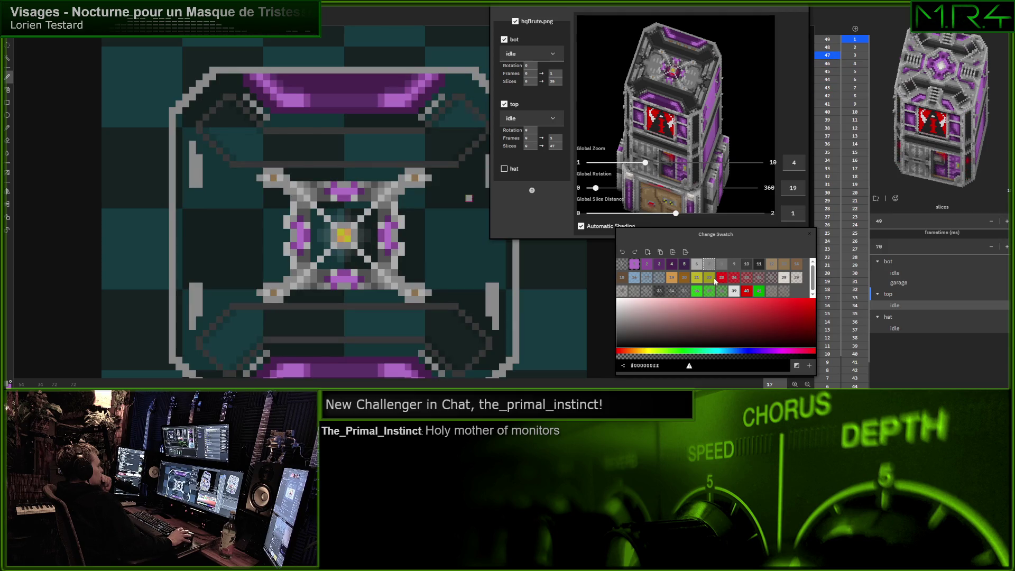
click(734, 292)
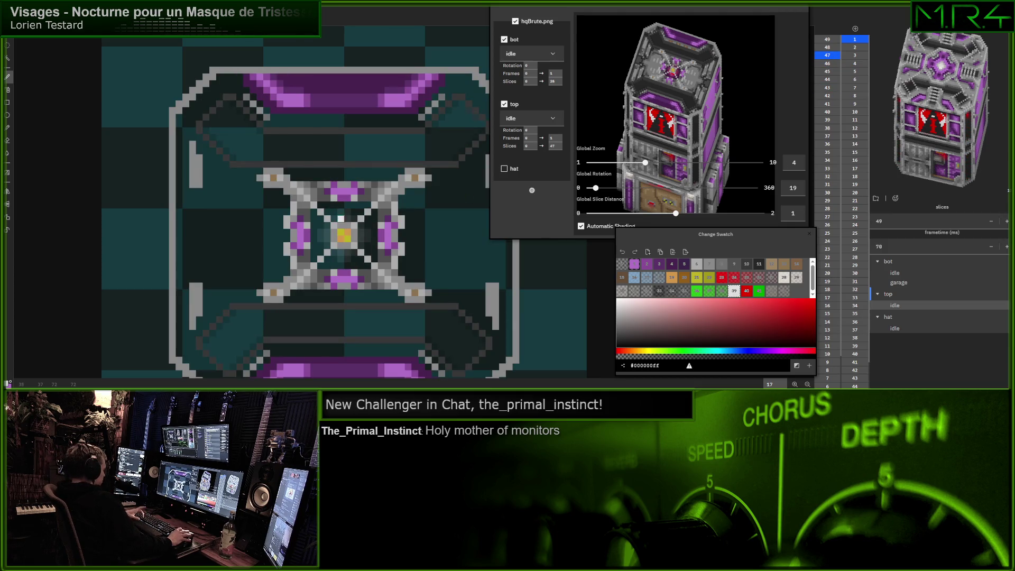
click(341, 237)
click(348, 233)
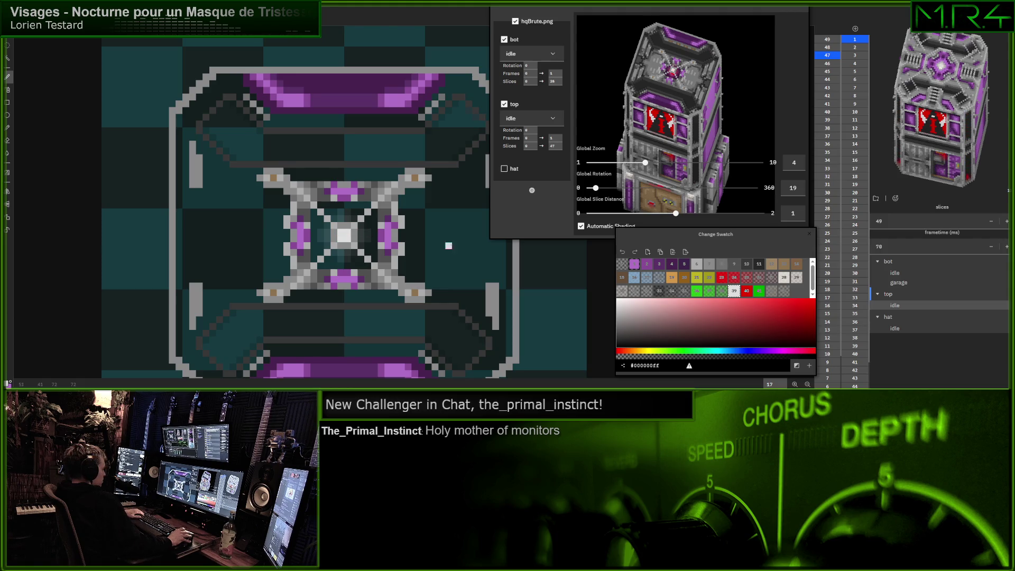
click(781, 279)
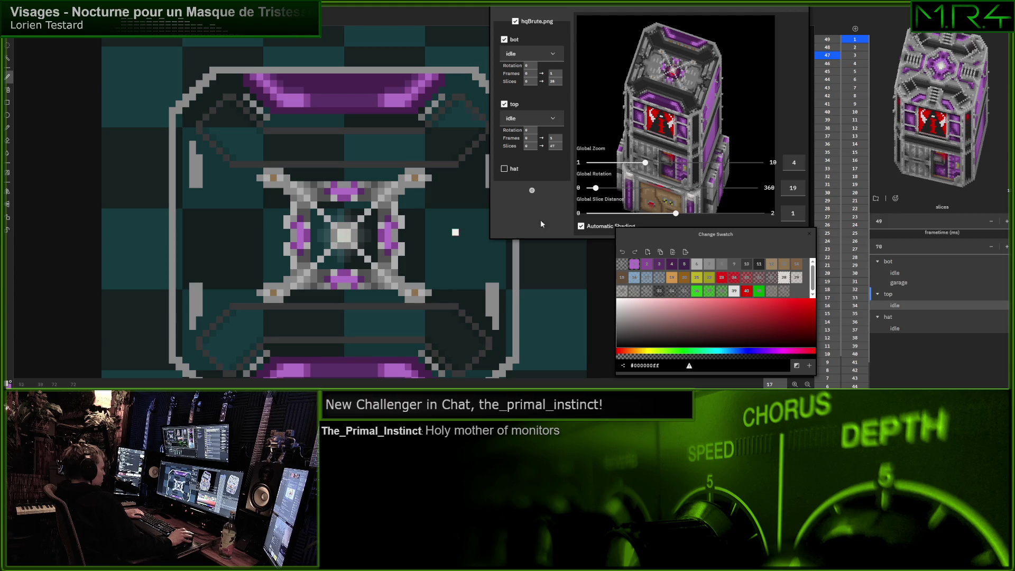
Lower the top part's Slices end through 46 and 45, then type 44
click(555, 146)
key(Down)
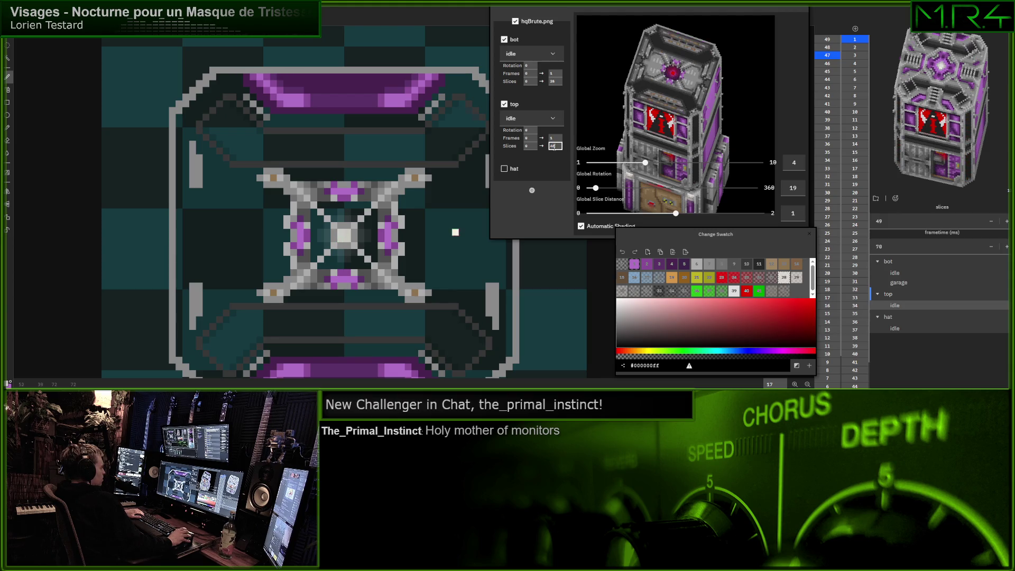
key(Down)
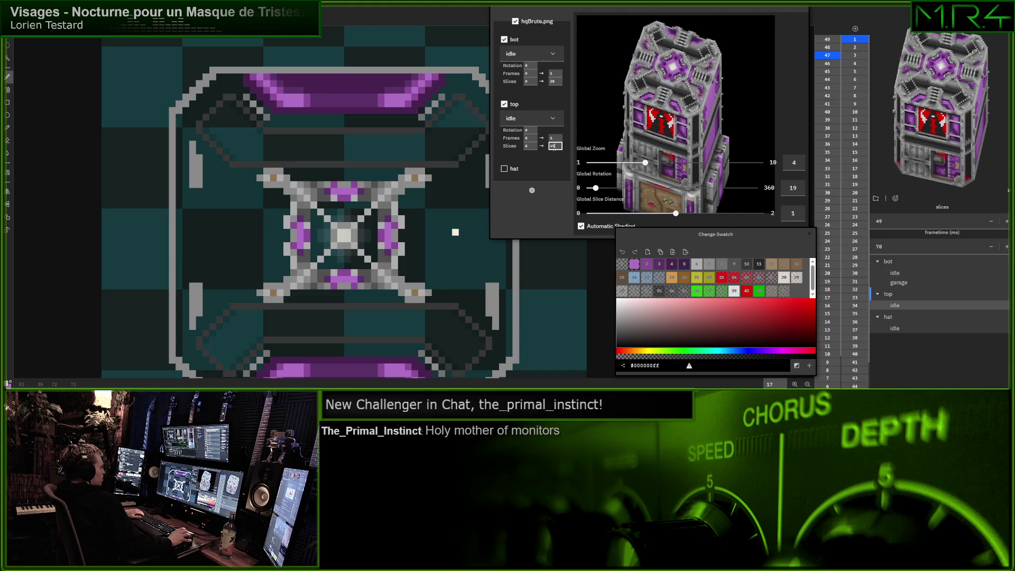
scroll(502, 152, right, 1)
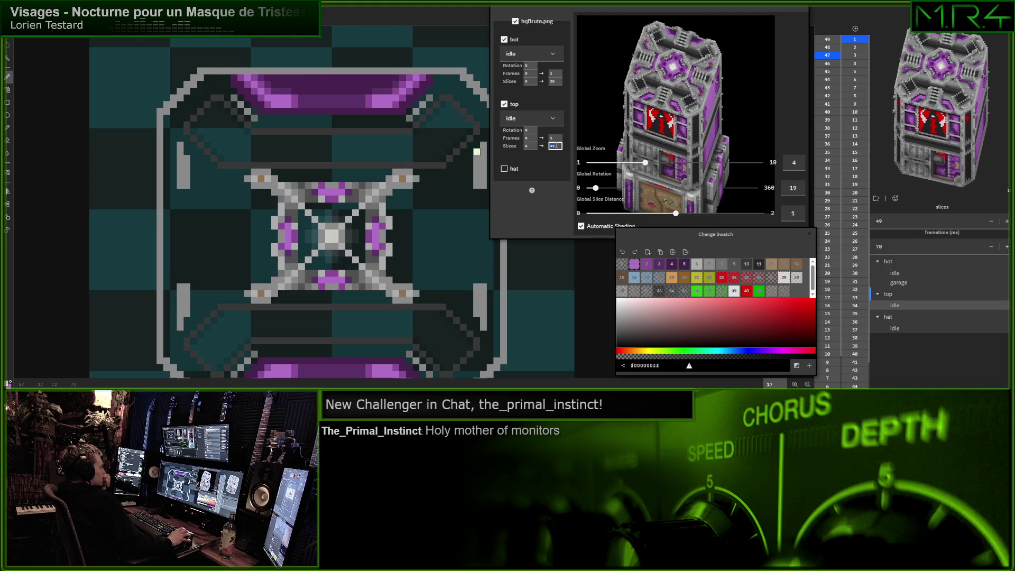
text(48)
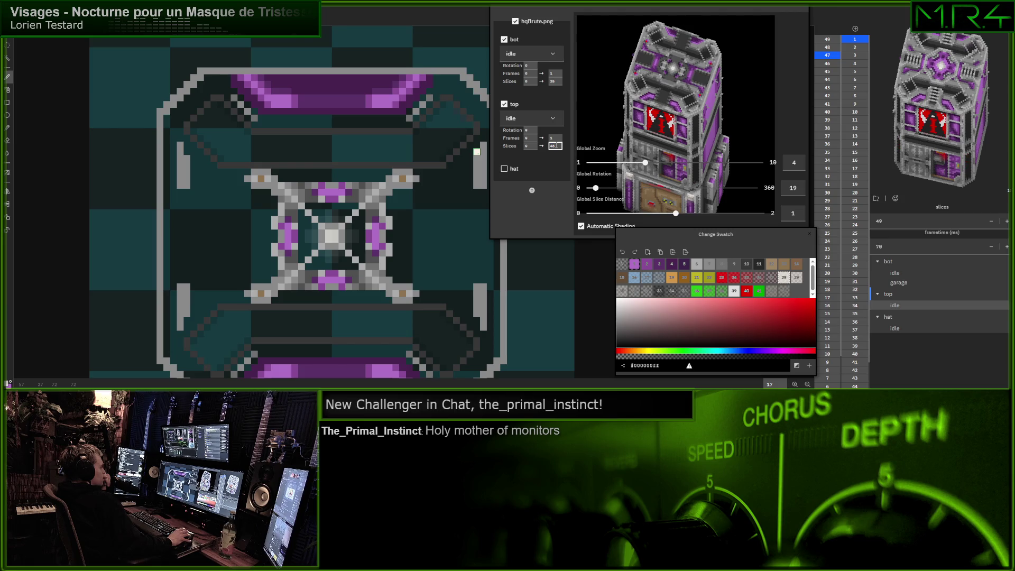
key(BackSpace)
text(4)
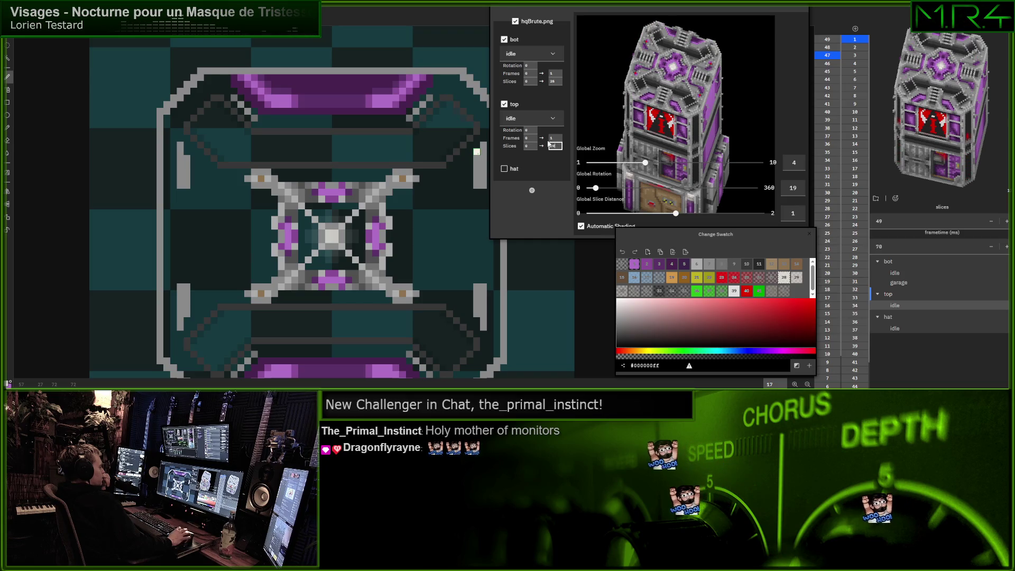
click(13, 31)
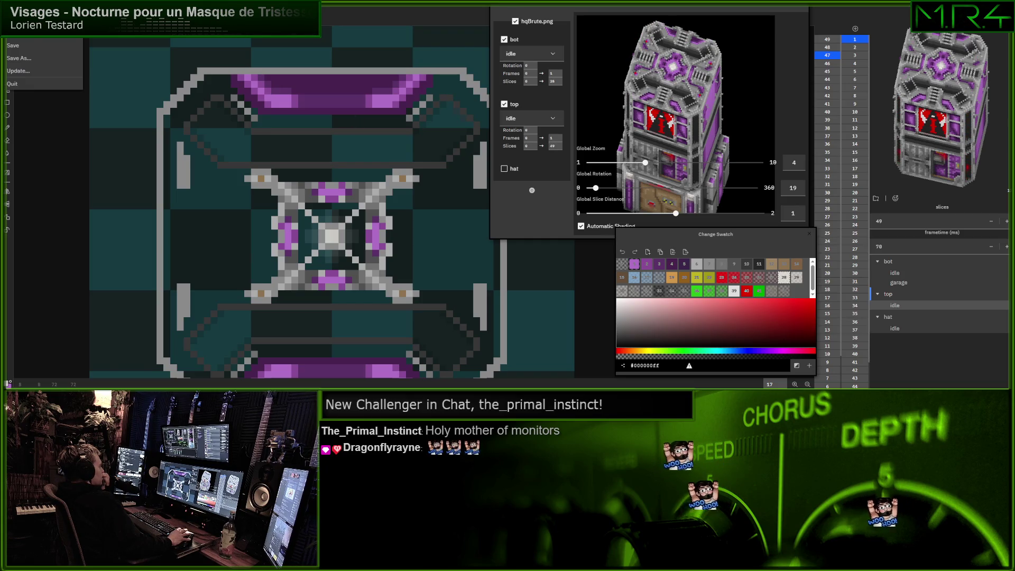
Save the hqBrute tower sprite and start the test match from the RTS build's lobby
click(26, 52)
drag(295, 300, 275, 285)
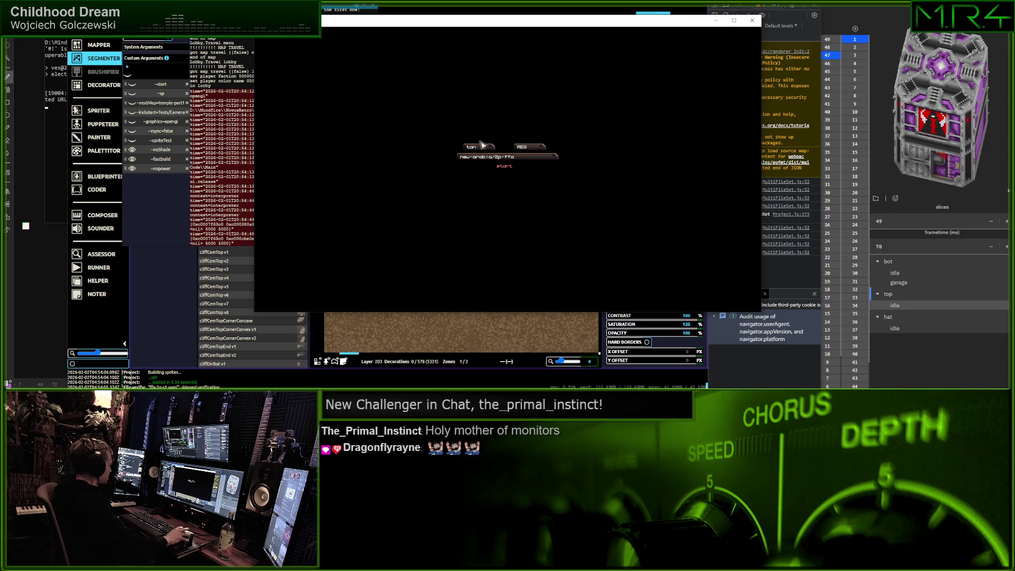
click(505, 166)
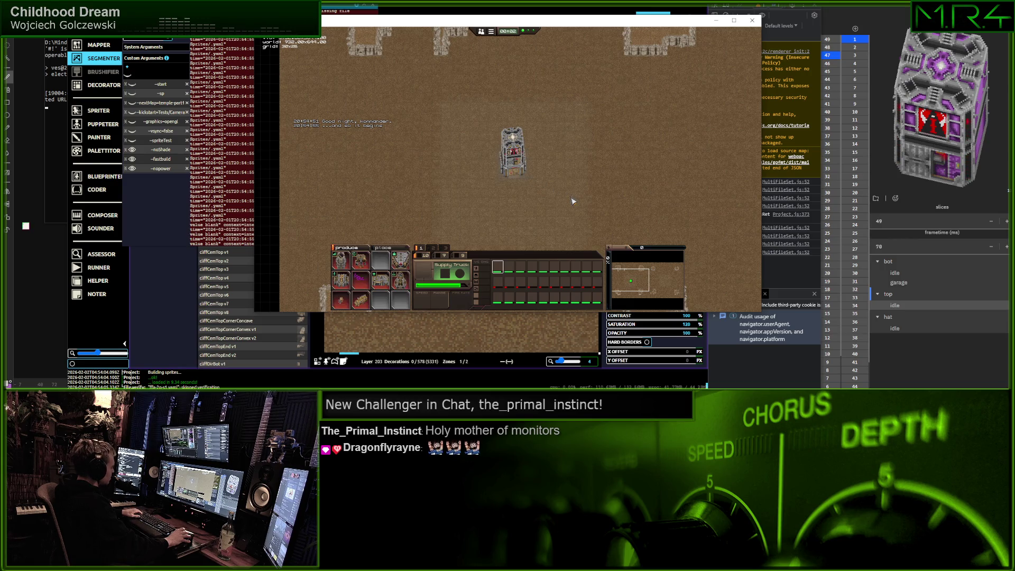
Place a Power Plant and an Extractor beside the new tower
key(Right)
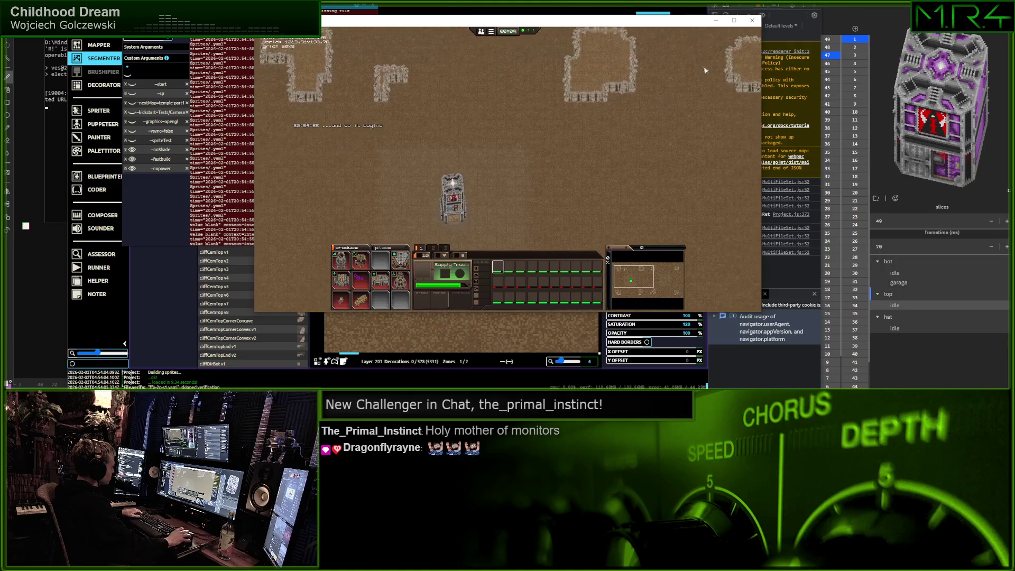
key(Down)
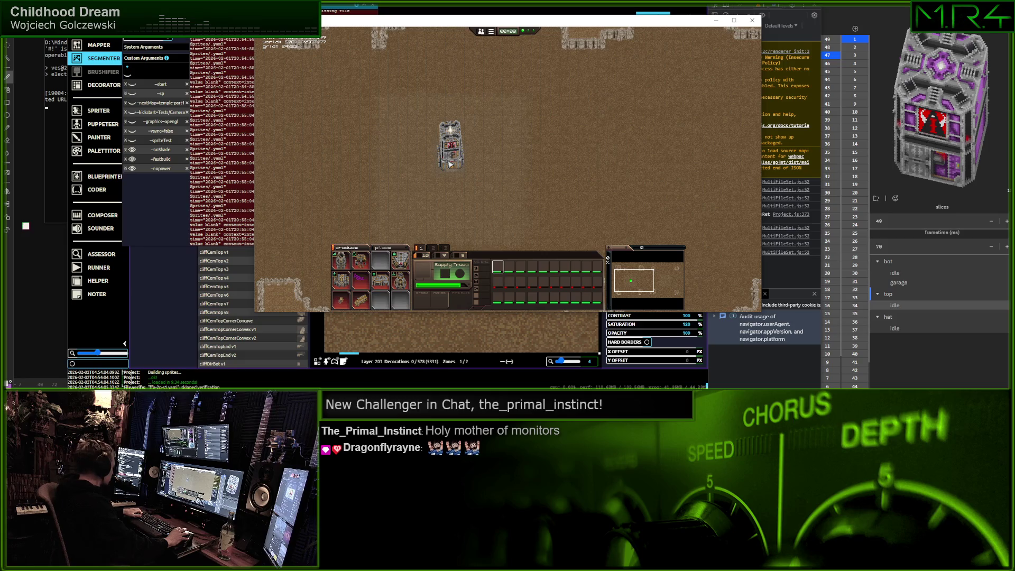
click(486, 173)
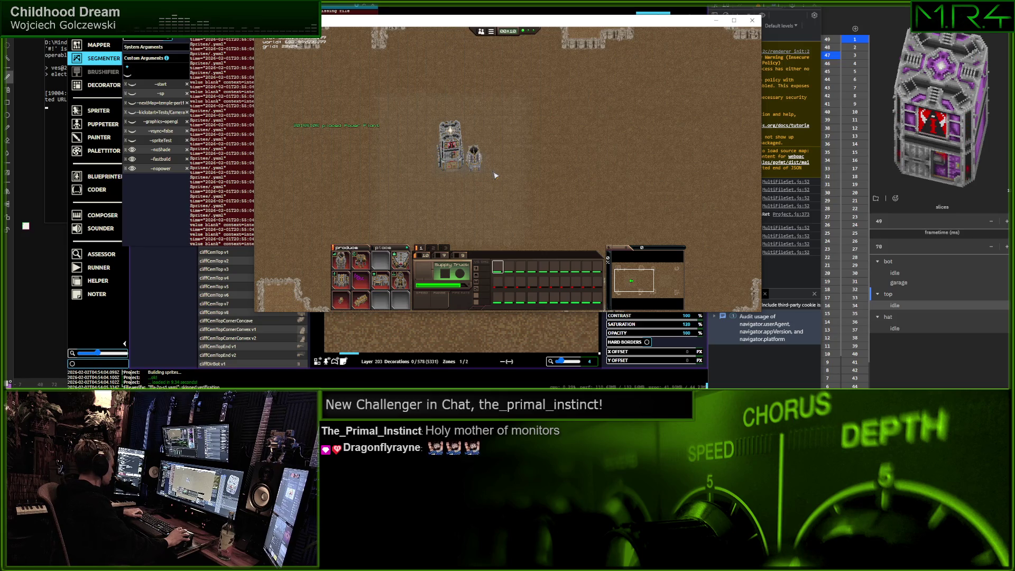
click(499, 152)
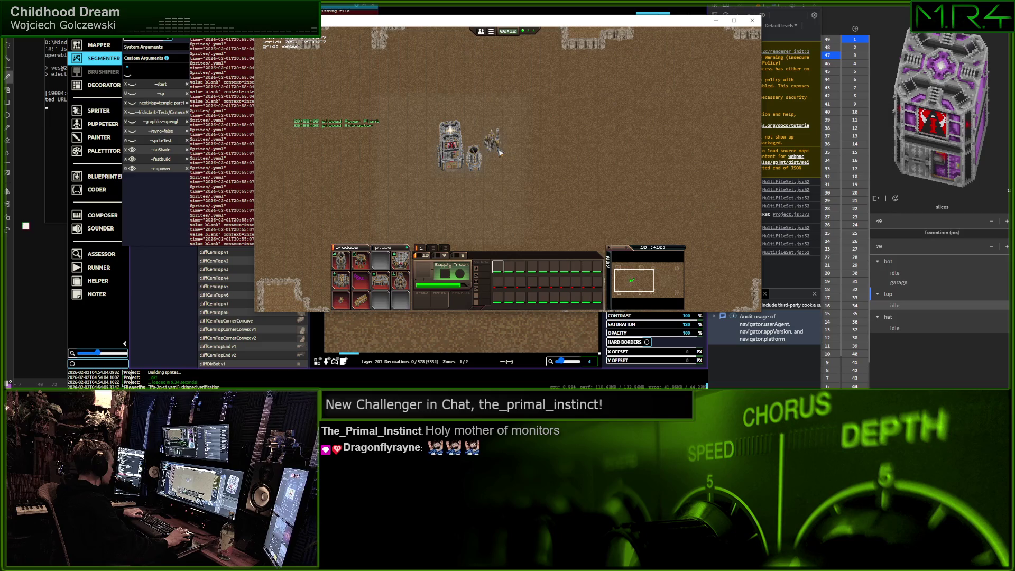
Maximize the game window and pan the map down and right
click(738, 24)
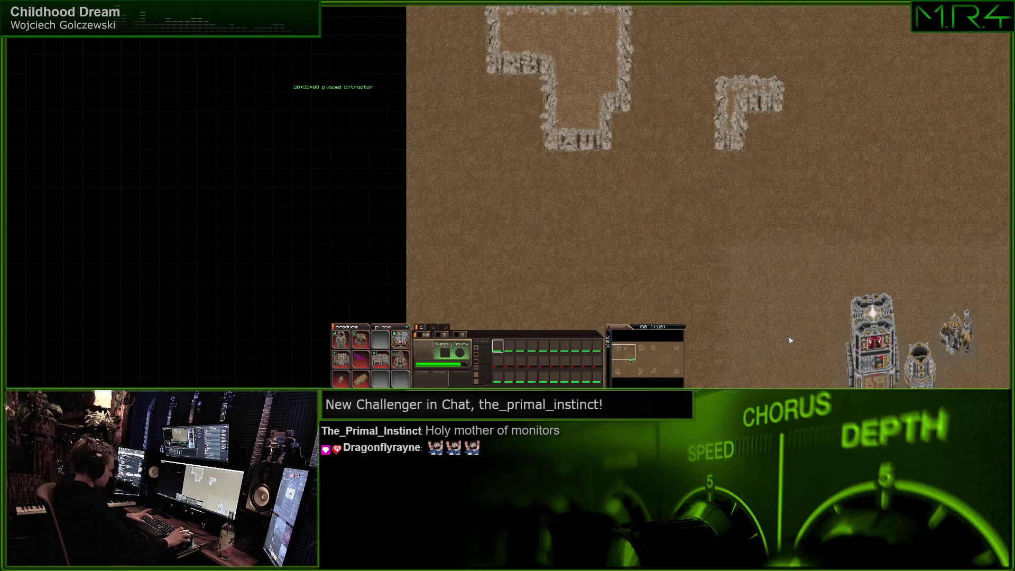
key(Down)
key(Right)
Place a Barracks left of the tower and an Armory above-left of it
key(Down)
key(Right)
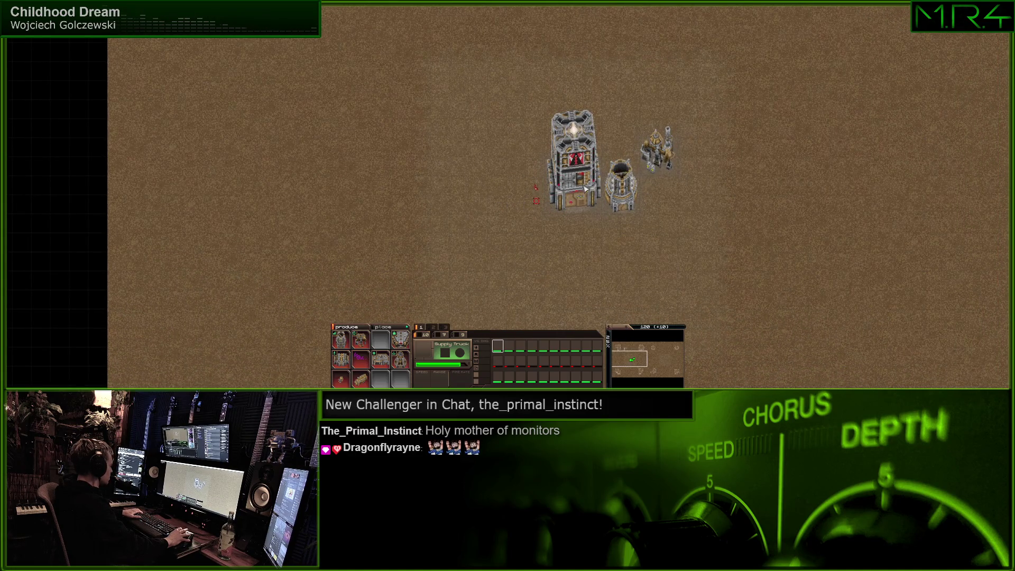
click(487, 194)
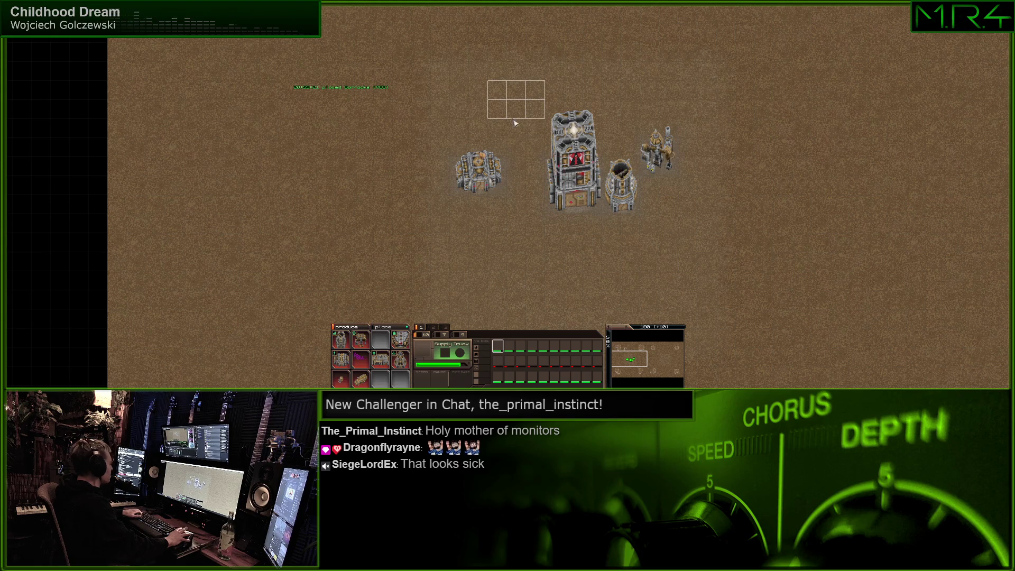
click(504, 119)
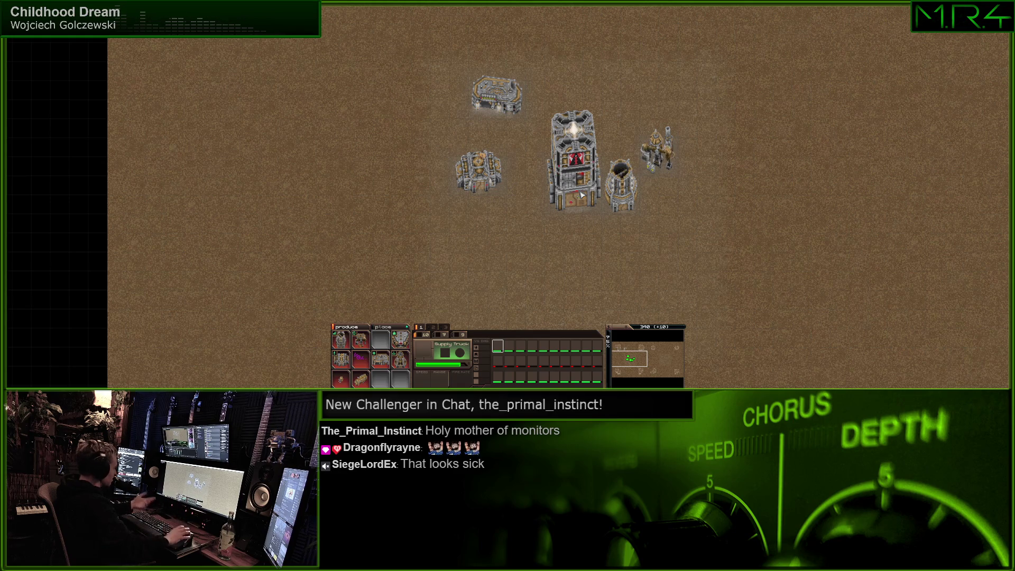
Move a supply truck around, then send all four trucks to the right
click(486, 180)
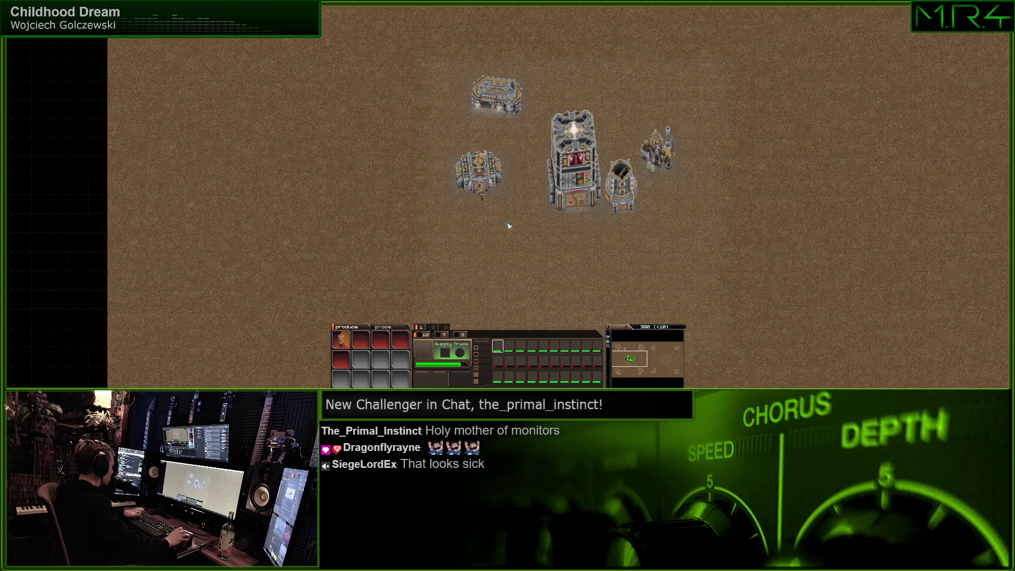
click(482, 206)
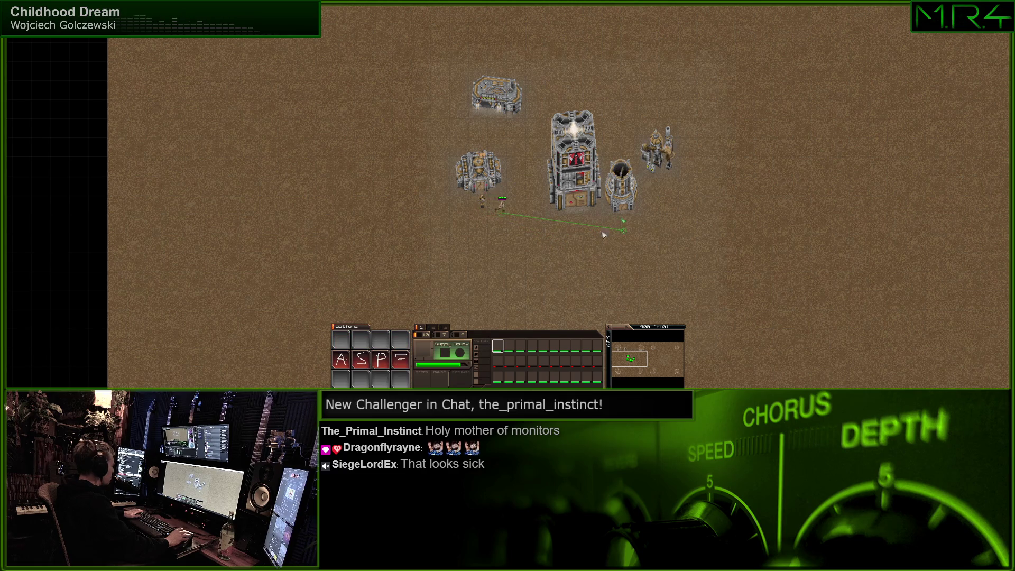
right_click(437, 229)
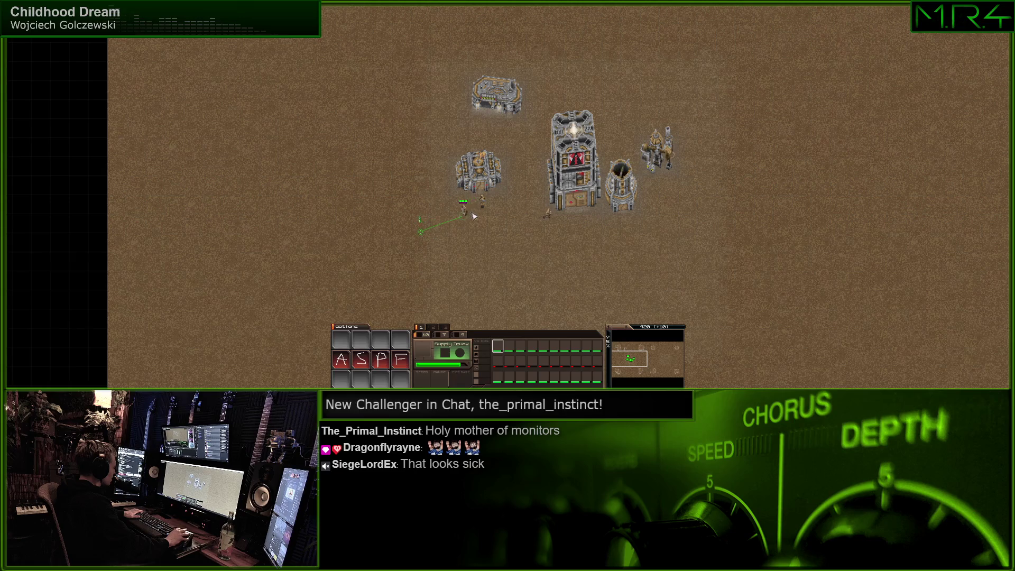
right_click(490, 134)
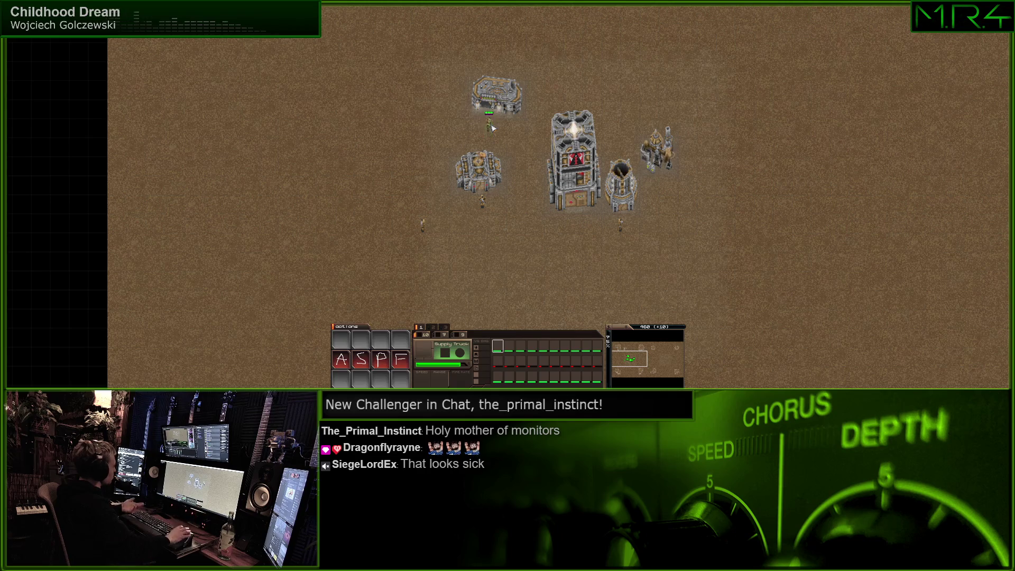
click(574, 186)
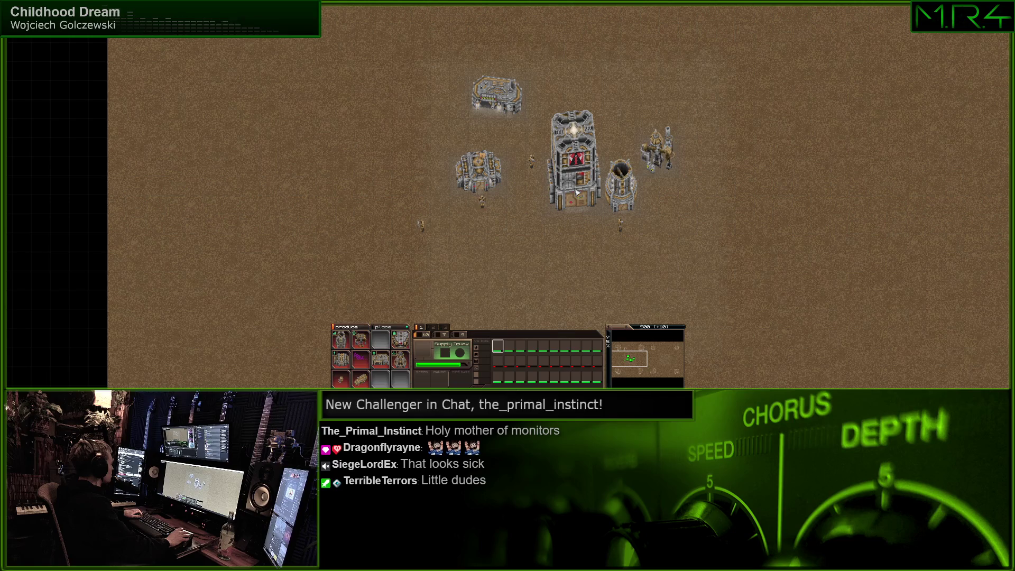
drag(663, 131, 302, 306)
right_click(913, 244)
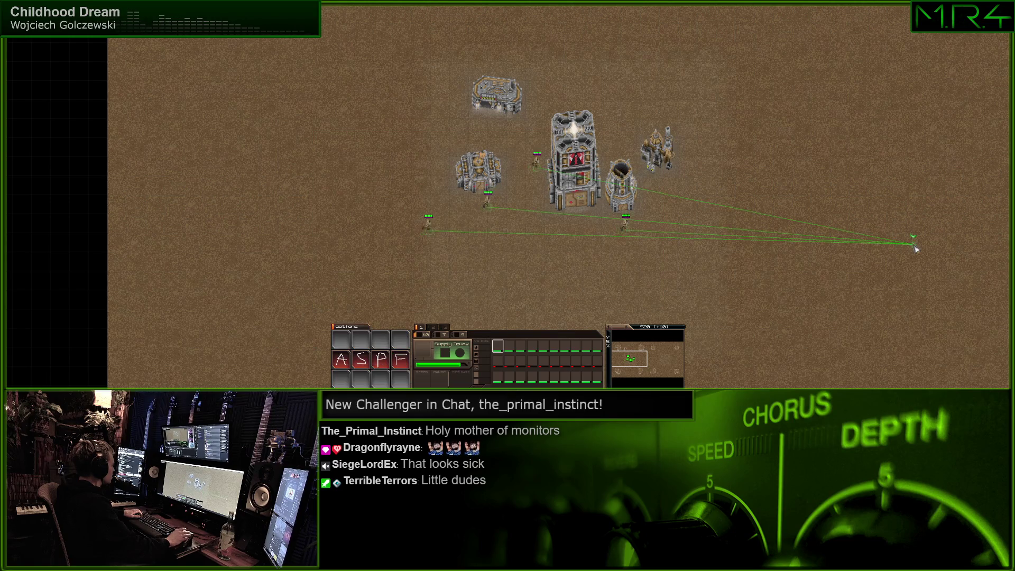
click(791, 207)
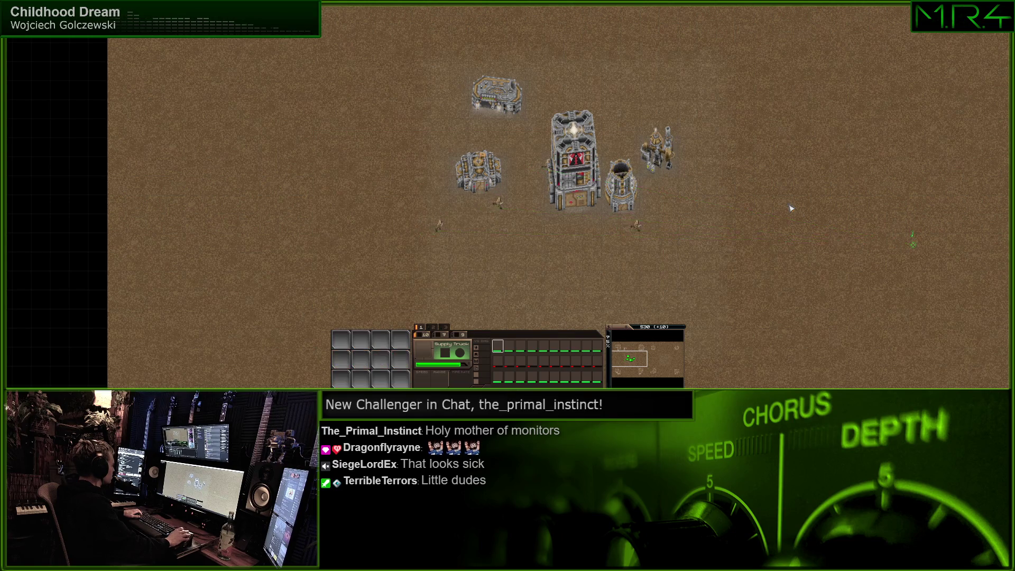
Place a Vehicle Depot below-left of the HQ tower using the d hotkey
click(584, 194)
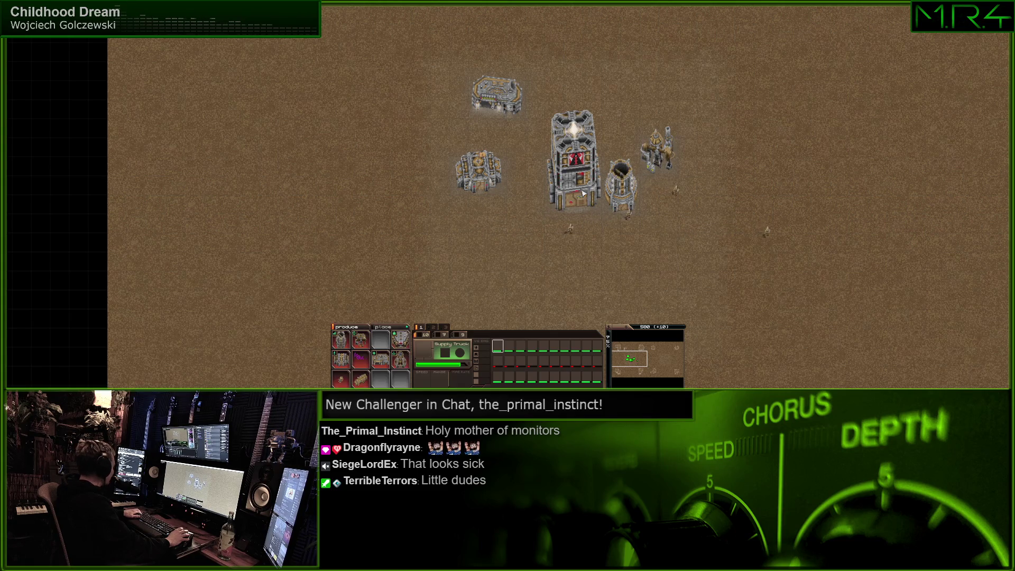
key(d)
click(492, 246)
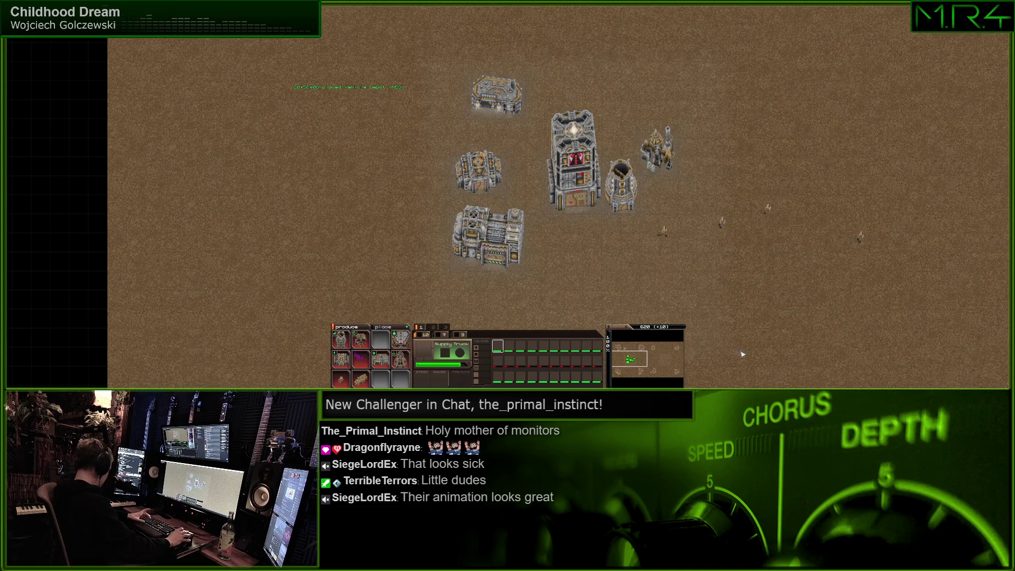
key(Down)
key(Up)
key(Right)
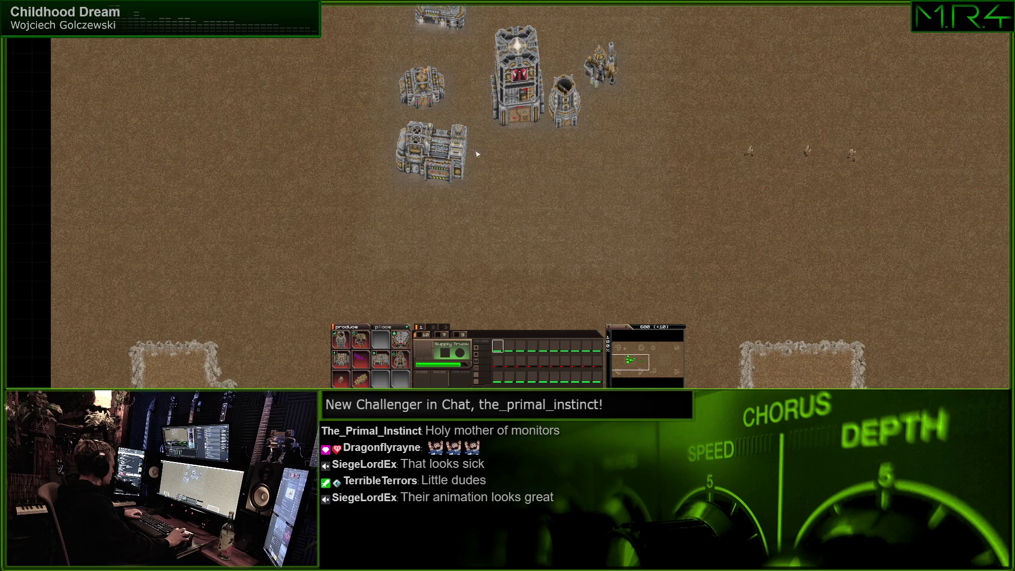
Set the factory's rally point on open ground and send the first new vehicle right
click(465, 166)
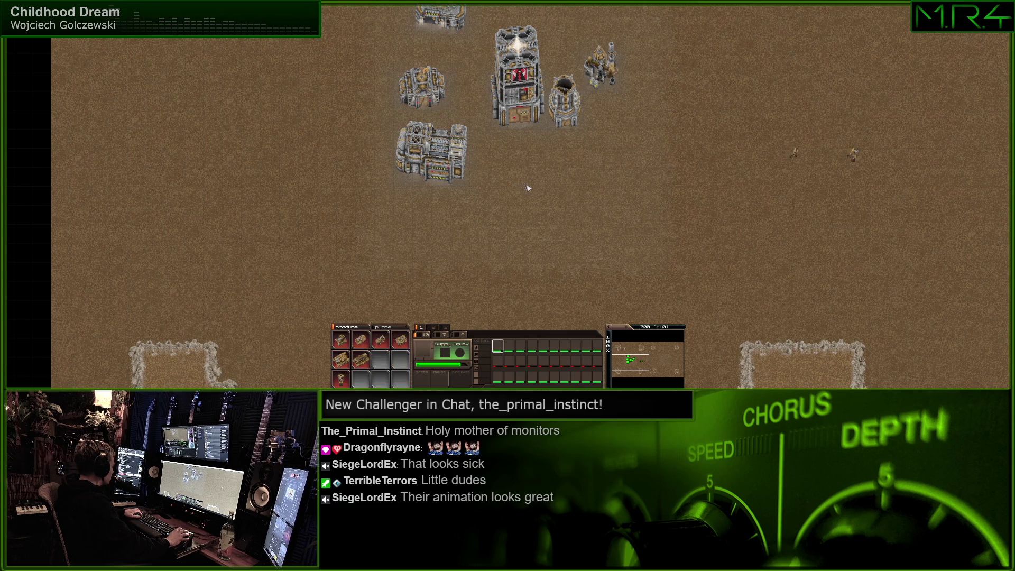
right_click(543, 187)
scroll(412, 199, up, 2)
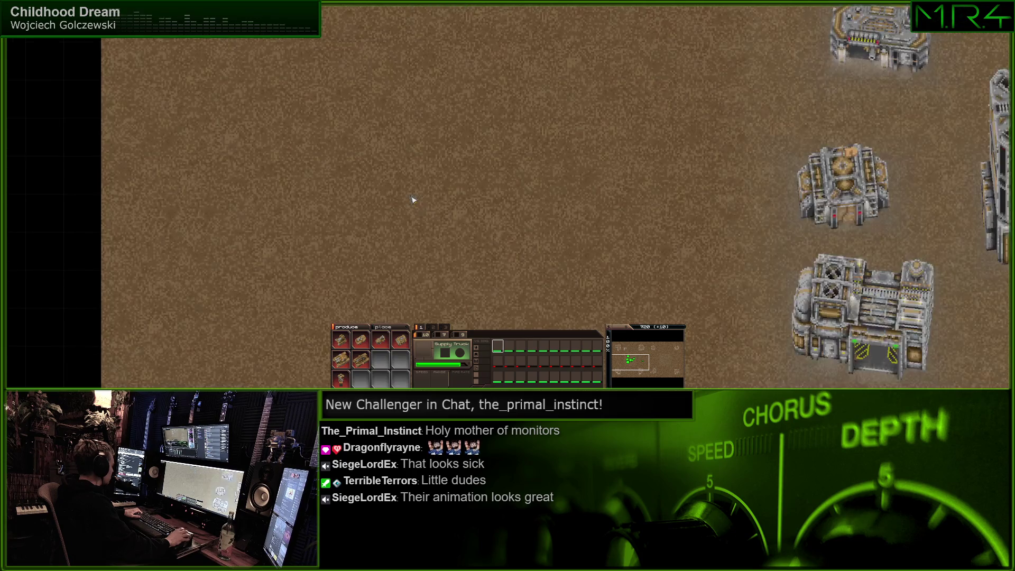
drag(880, 355, 655, 192)
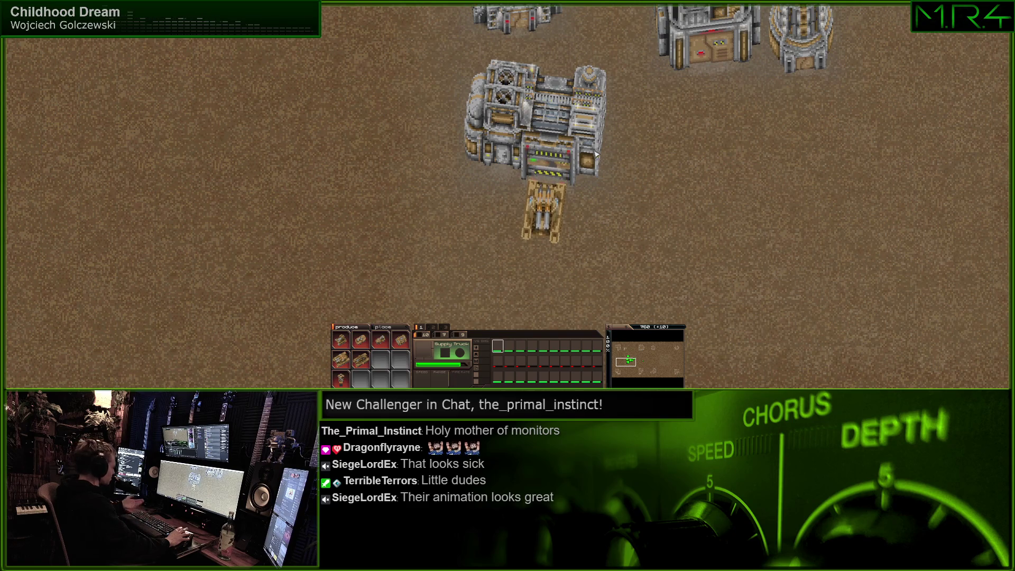
drag(497, 171, 655, 287)
right_click(786, 283)
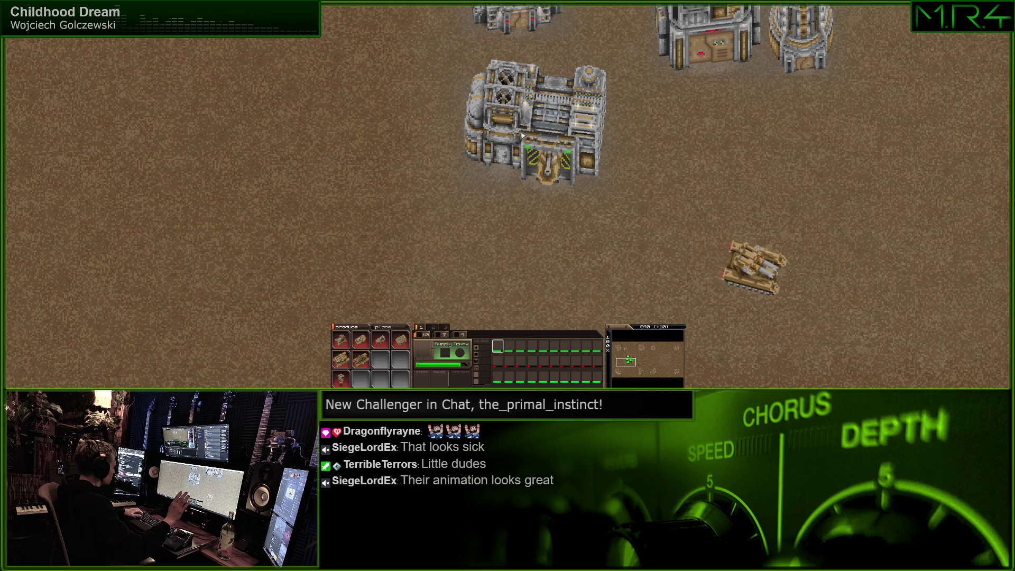
Order the next new units from the factory right and onto open ground
drag(498, 180, 538, 239)
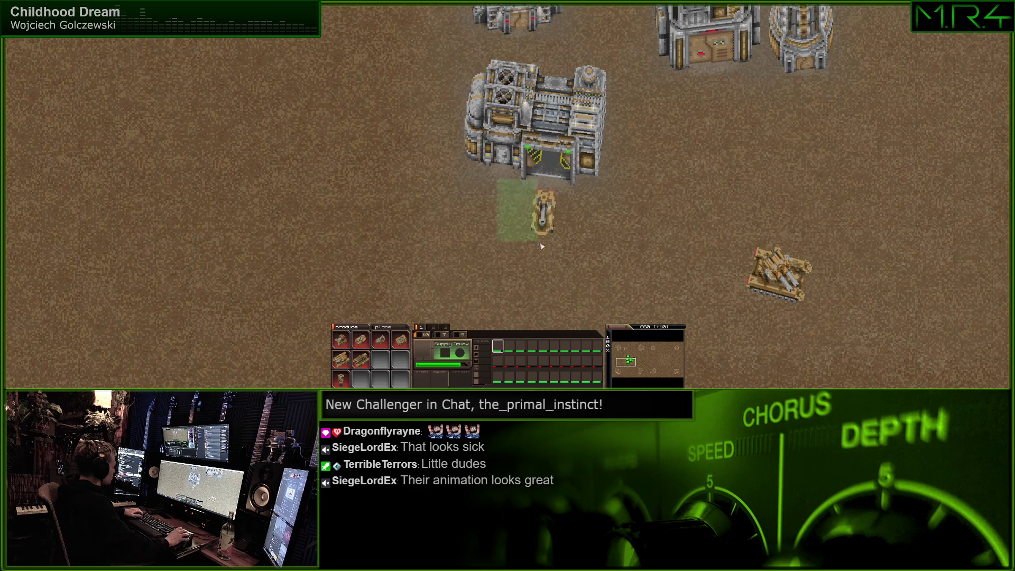
right_click(896, 195)
click(545, 148)
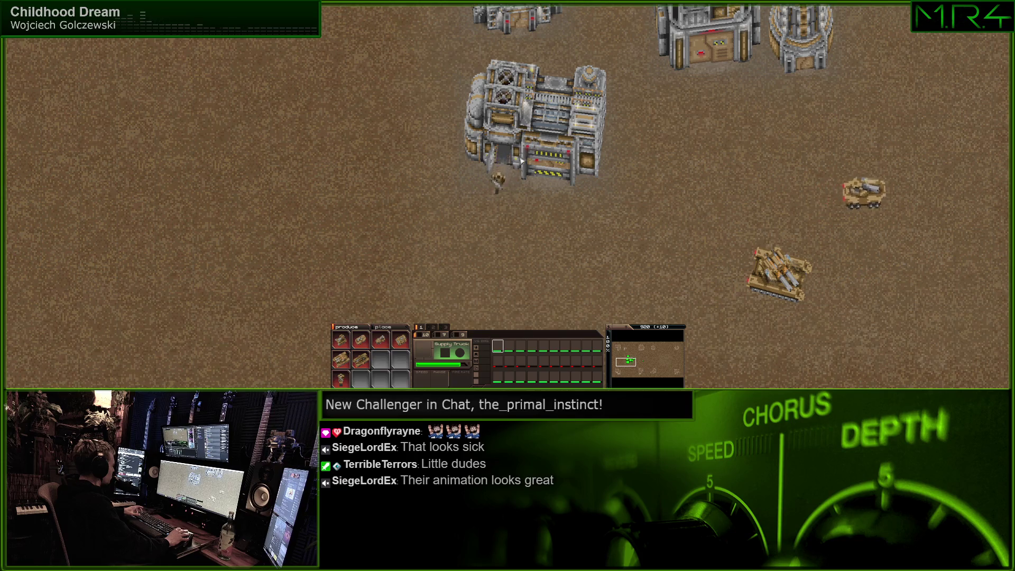
right_click(357, 244)
click(550, 168)
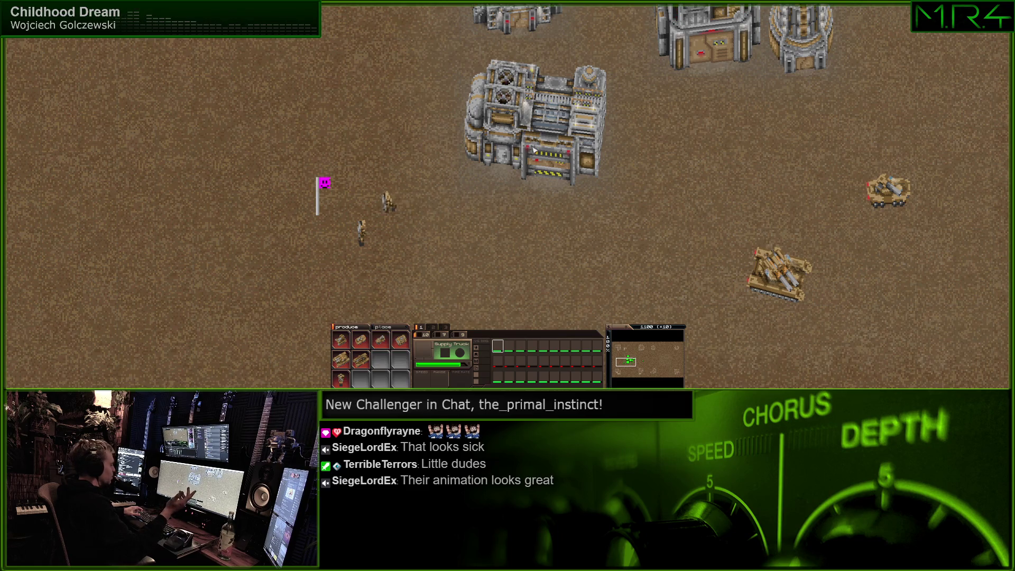
Walk the soldier to the right and drive the supply truck to a nearby spot
click(362, 239)
right_click(458, 200)
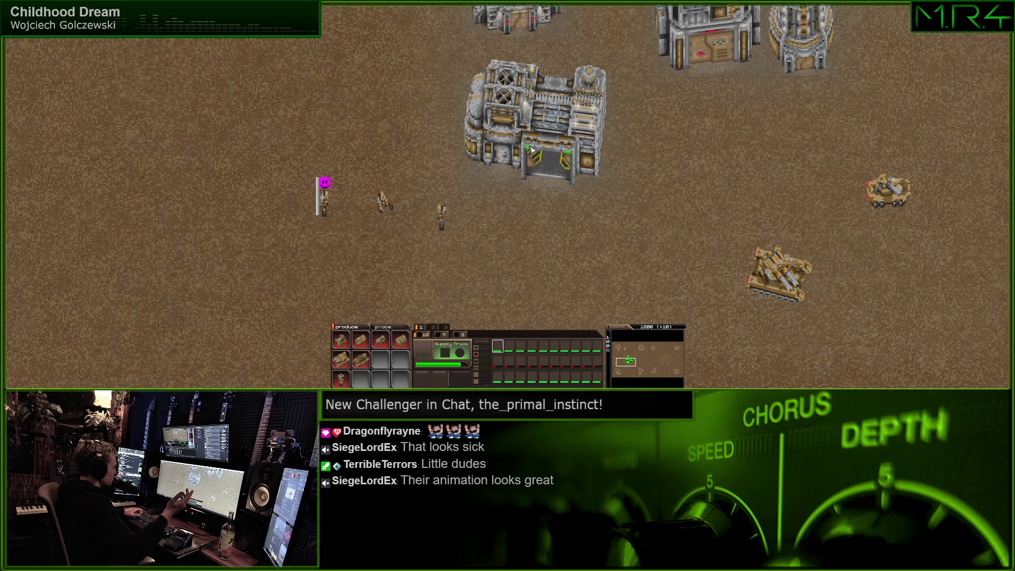
click(552, 196)
right_click(662, 282)
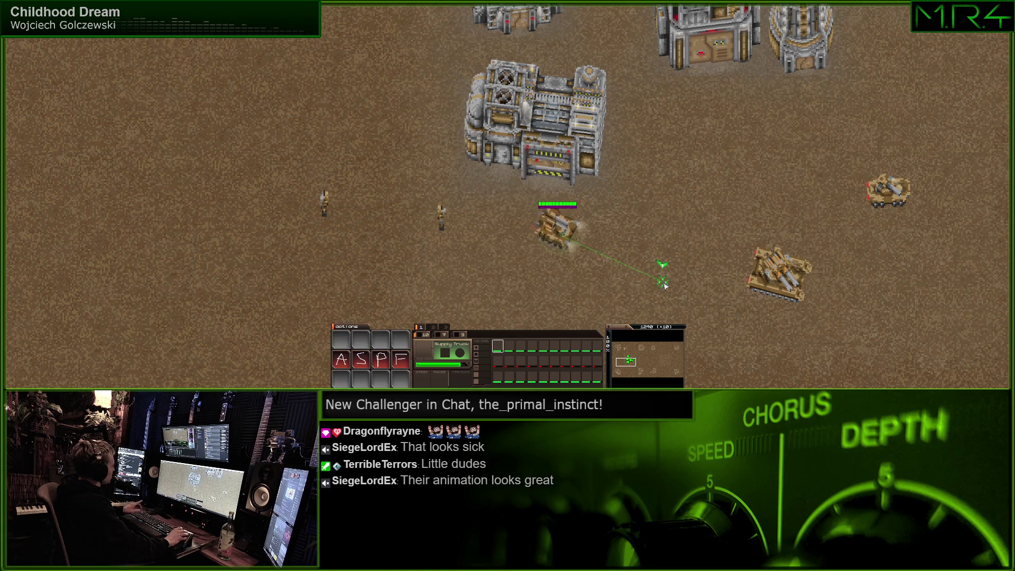
click(678, 241)
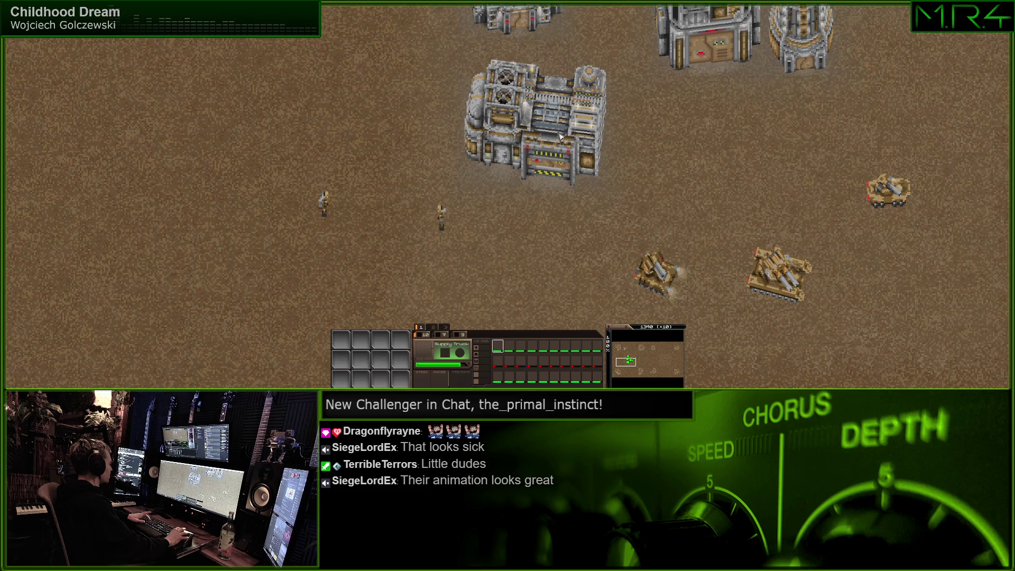
Select the lone infantry unit and move it toward the tower
key(1)
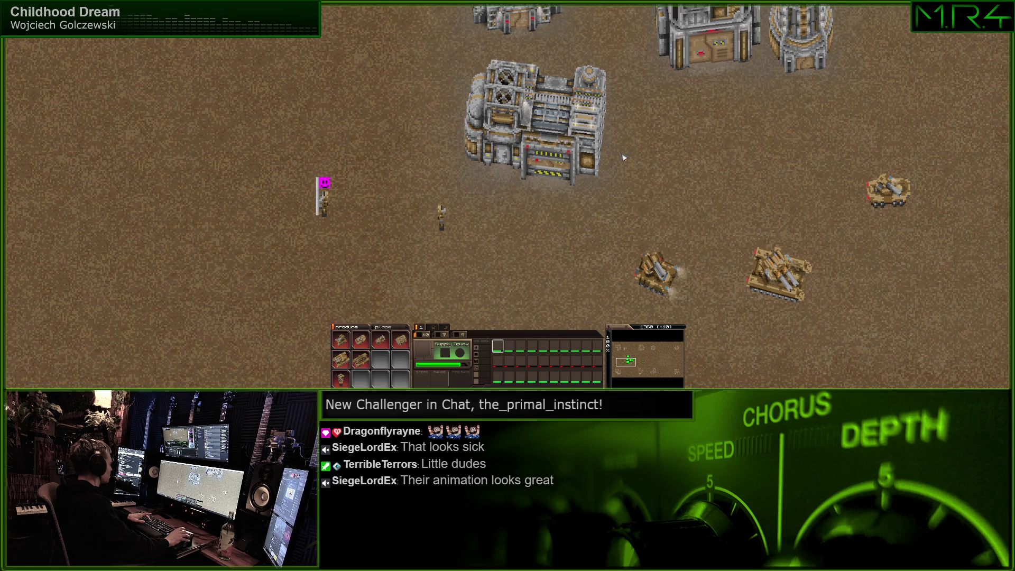
scroll(623, 157, down, 1)
key(Up)
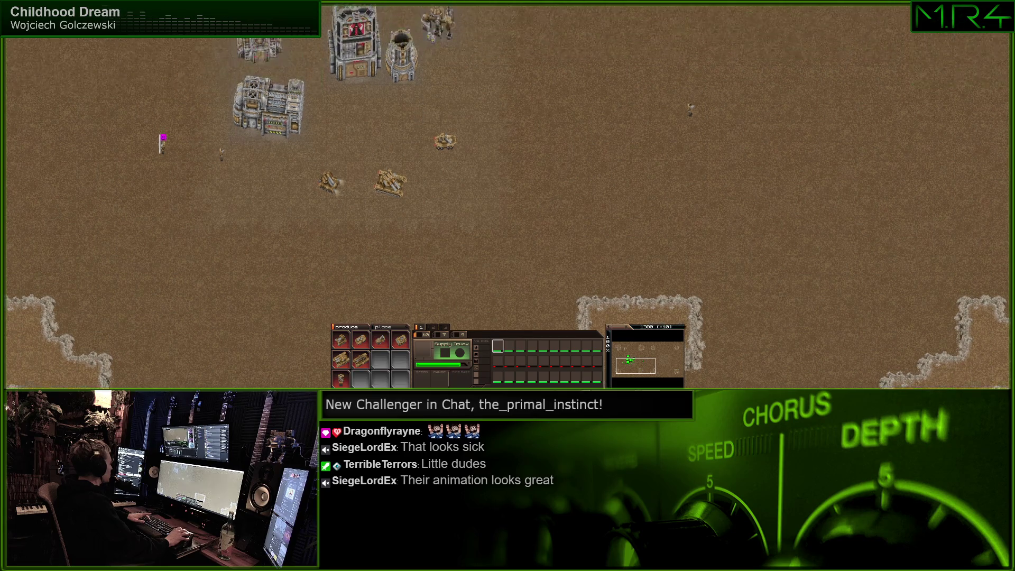
drag(749, 143, 594, 235)
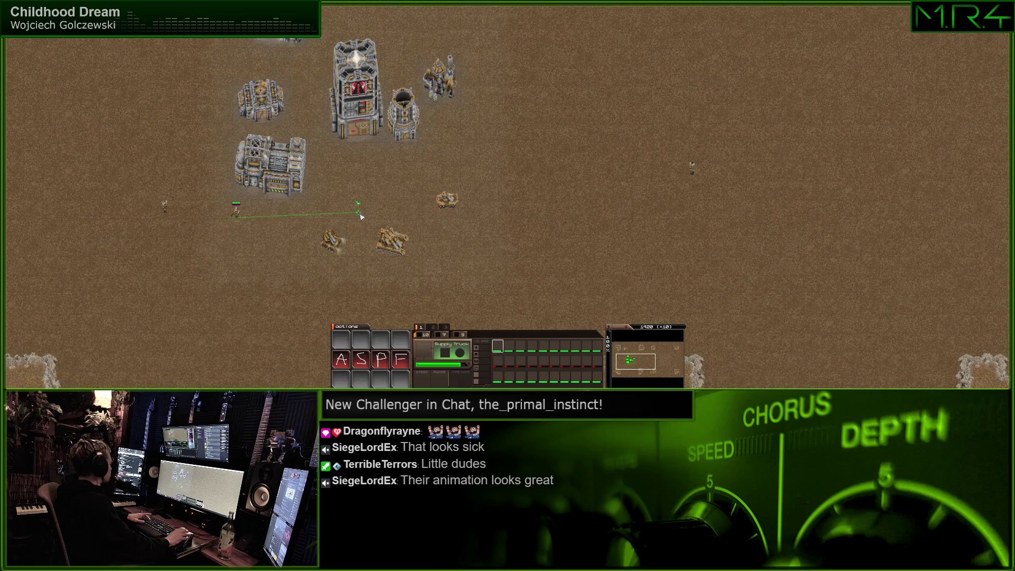
scroll(354, 219, up, 1)
key(Down)
key(Right)
key(Right)
key(Down)
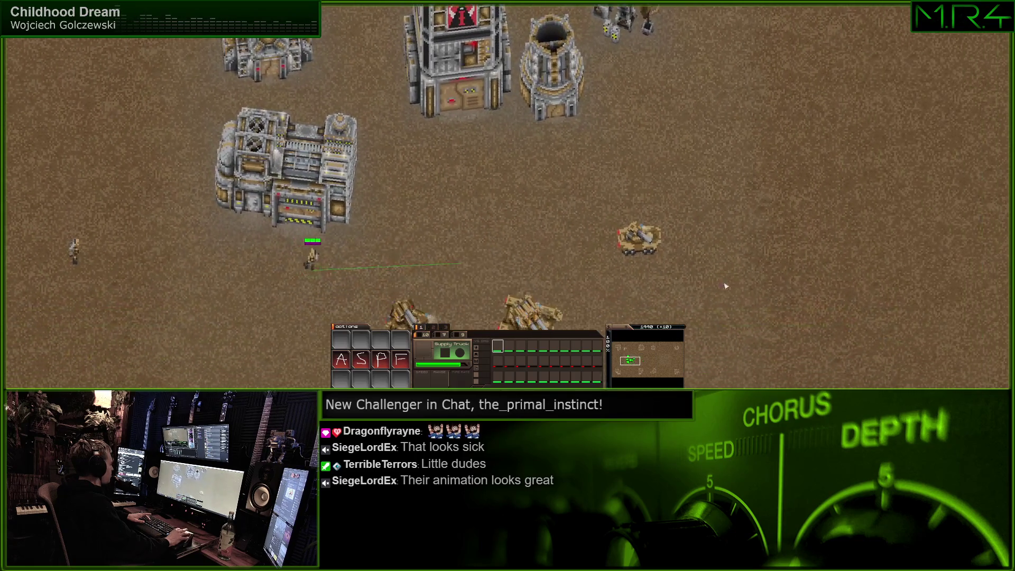
right_click(444, 140)
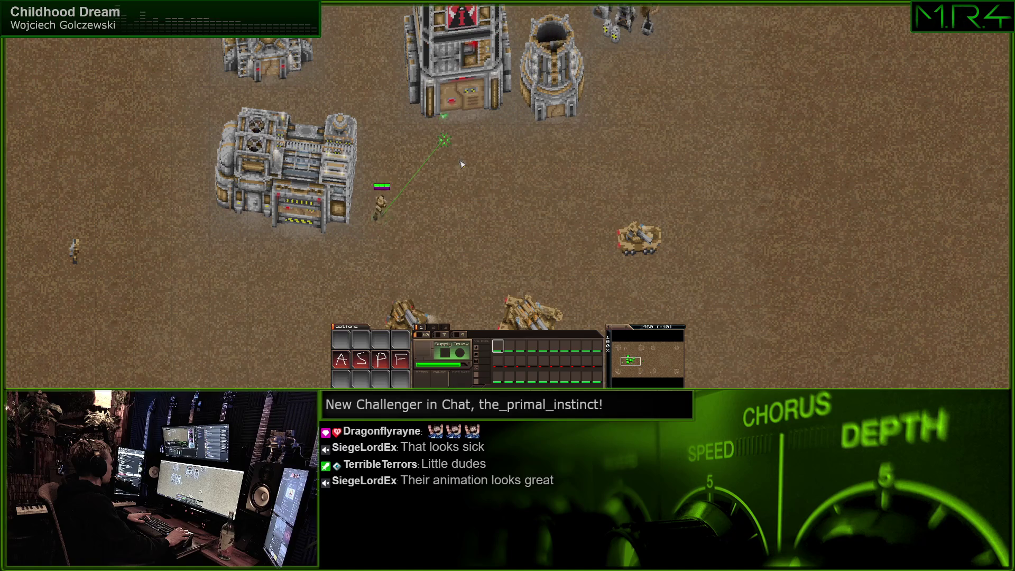
right_click(451, 179)
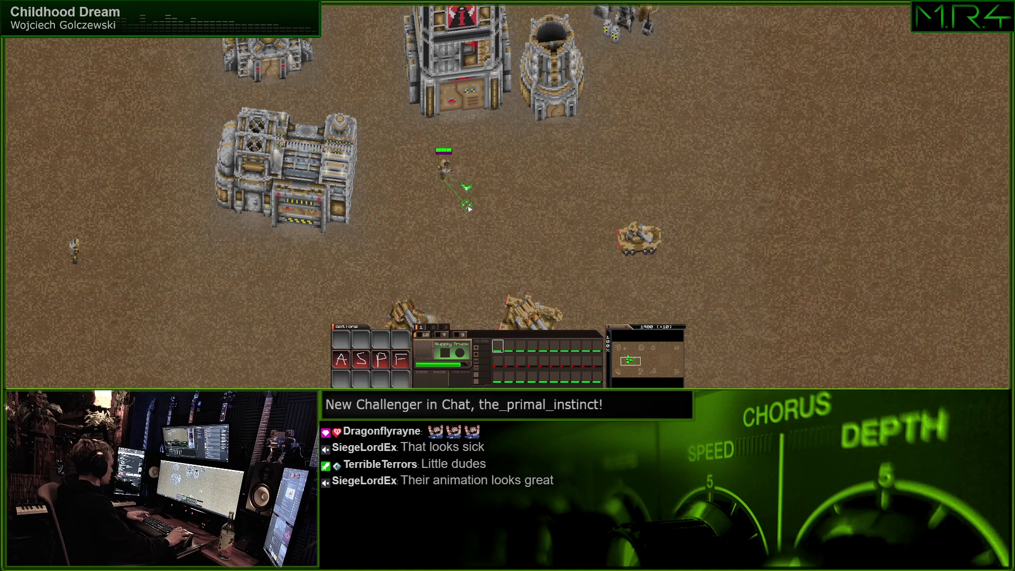
Attack-move the infantry onto open ground, reposition it, then select the headquarters
key(a)
click(518, 223)
drag(435, 165, 480, 198)
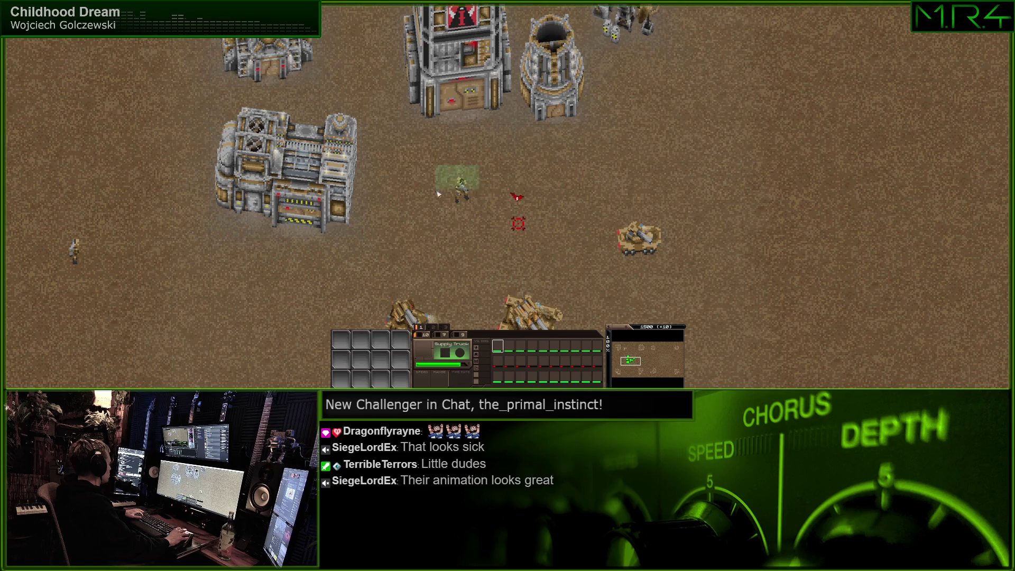
right_click(521, 181)
click(460, 102)
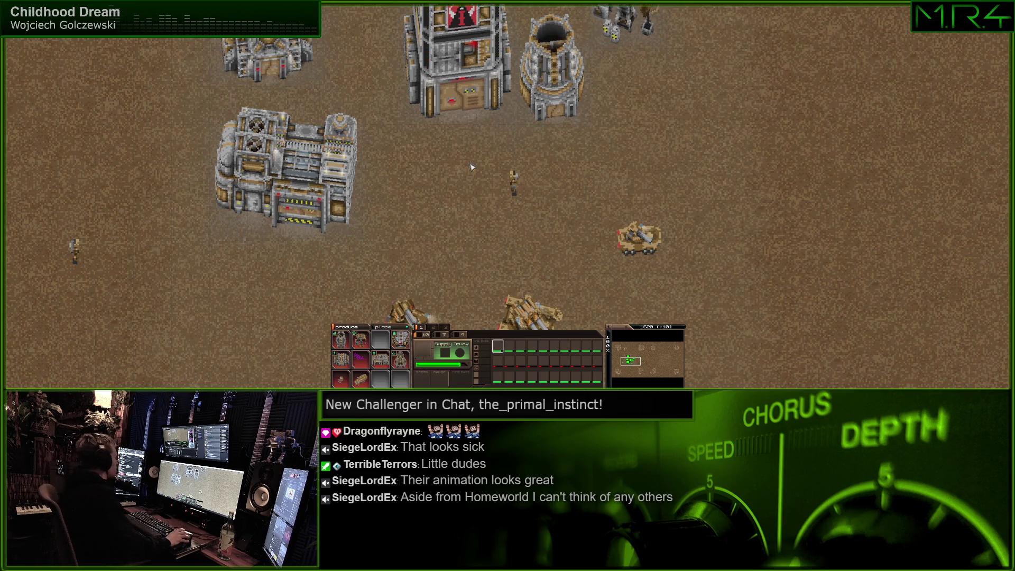
Survey the base and factory area, then switch the game from fullscreen to windowed
scroll(472, 168, down, 2)
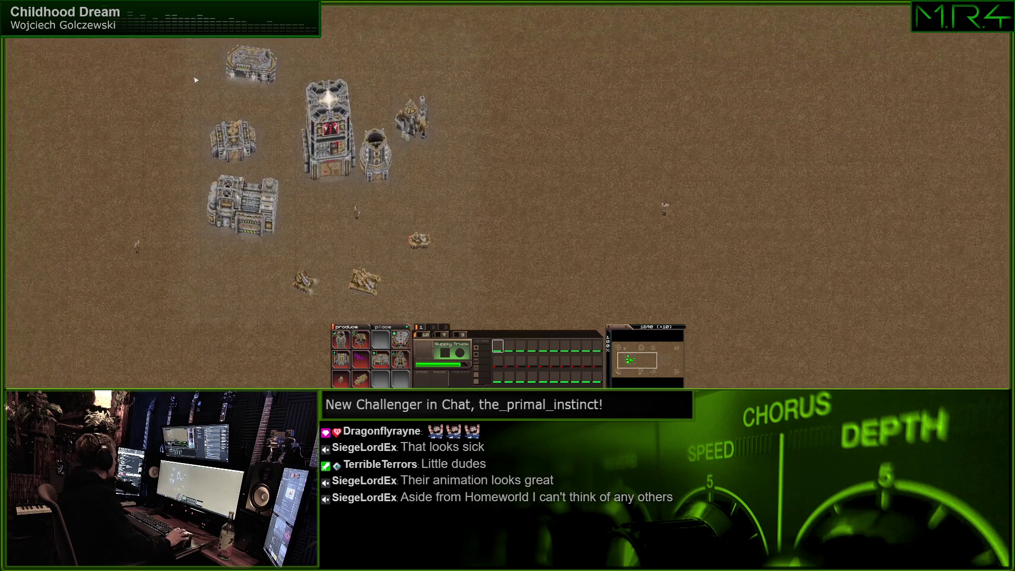
scroll(289, 148, up, 2)
key(Down)
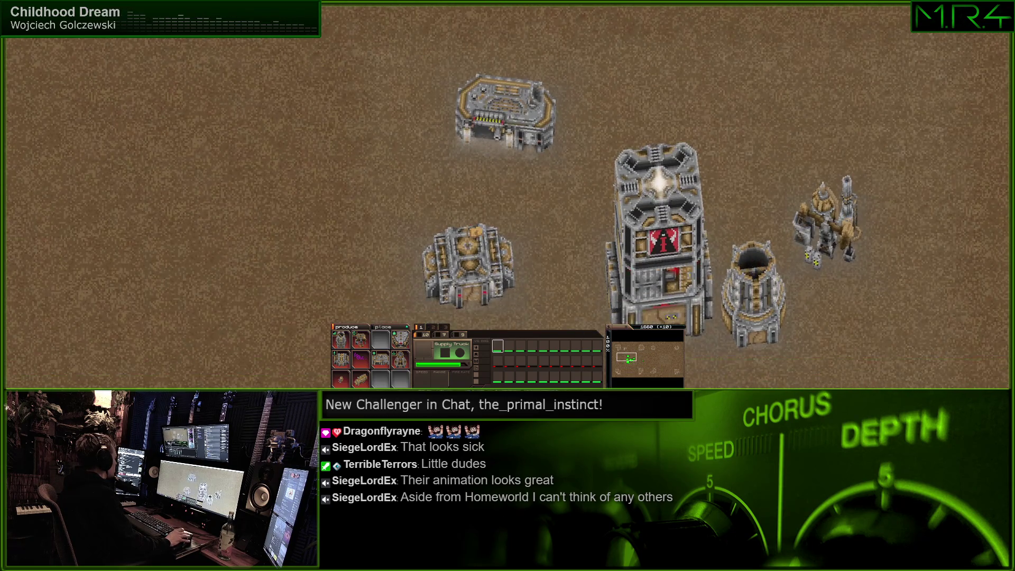
scroll(709, 270, down, 2)
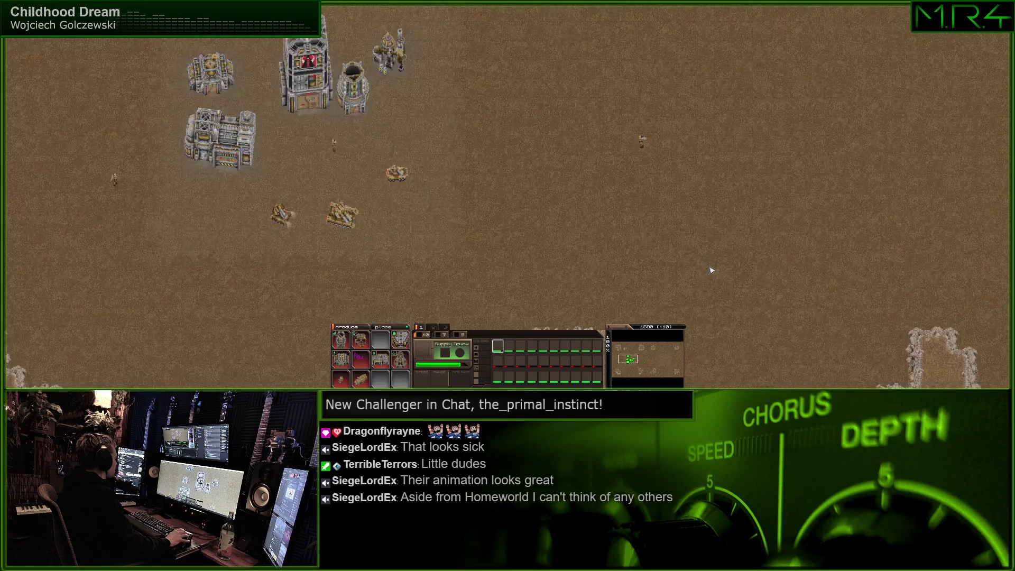
scroll(489, 198, up, 2)
key(Right)
key(Up)
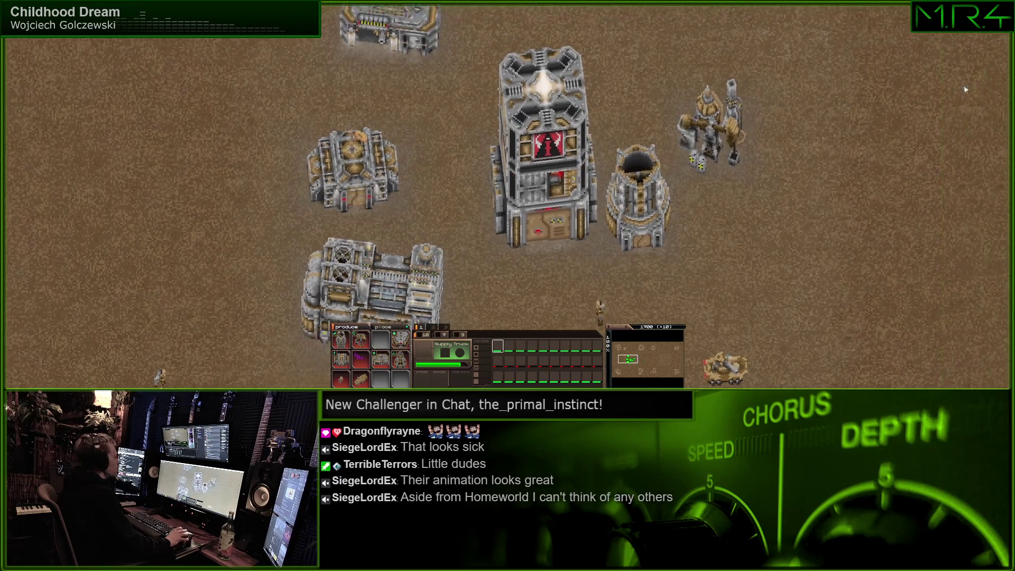
key(Down)
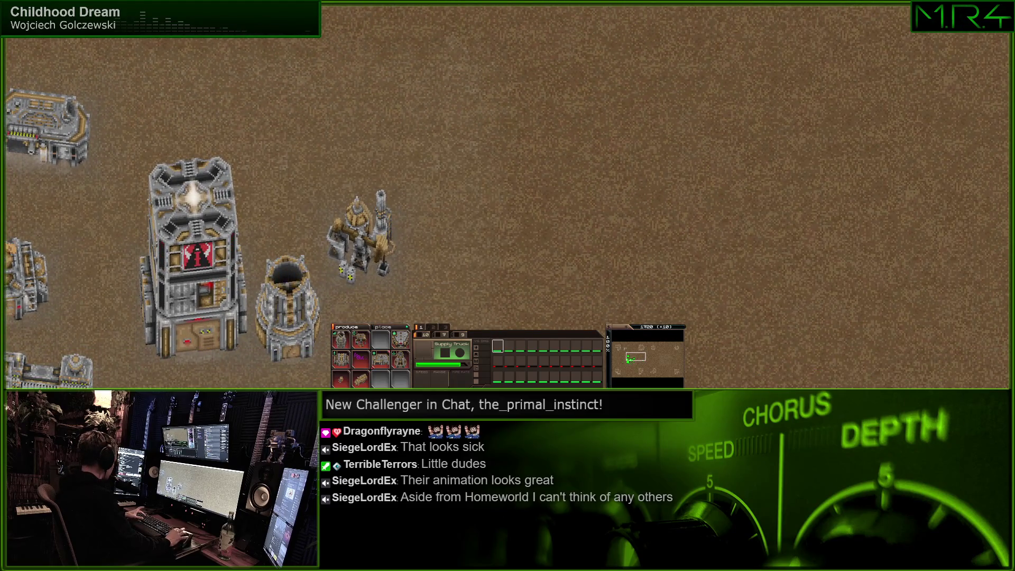
key(Left)
key(Down)
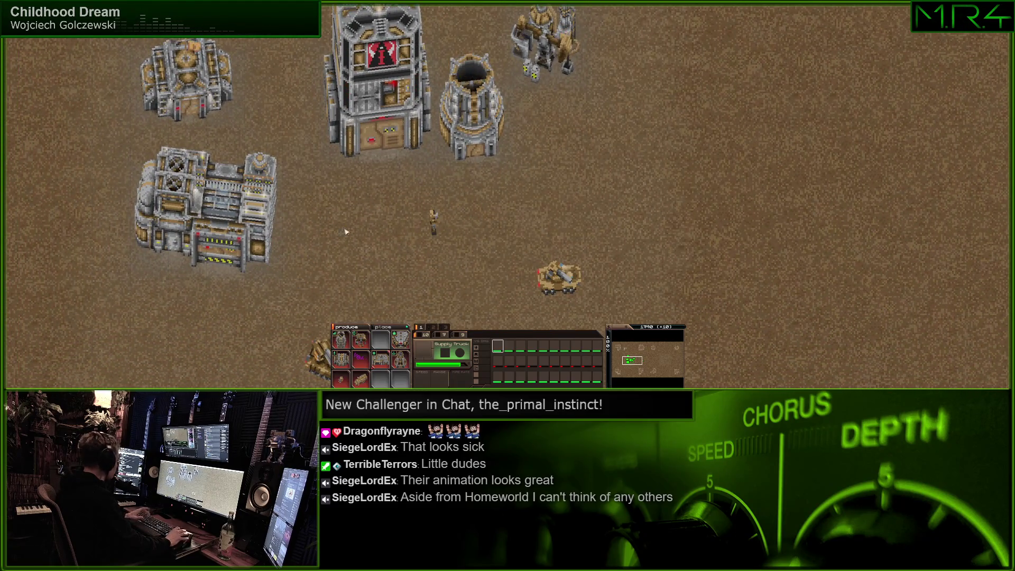
key(alt+Return)
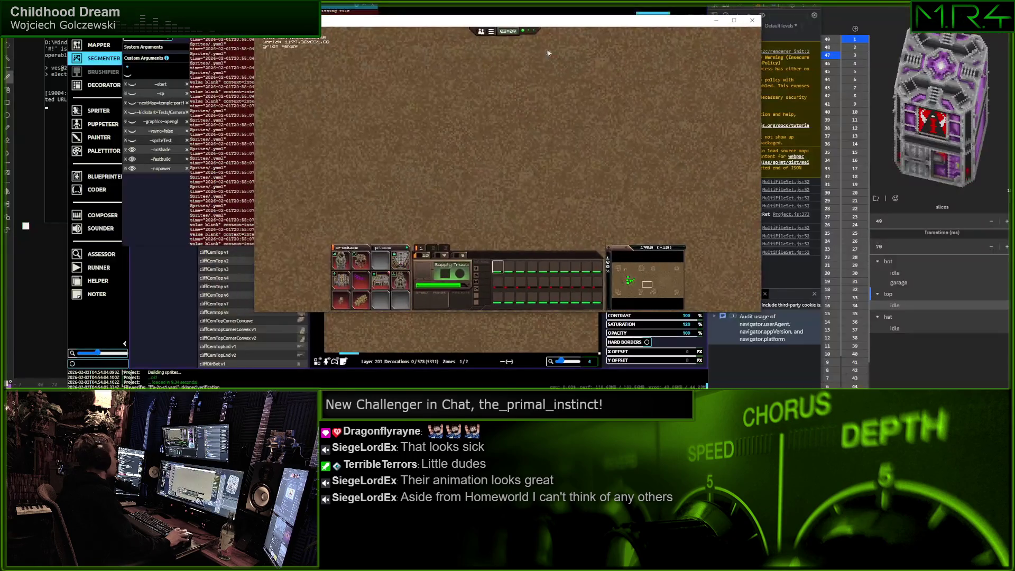
Disable the -fastbuild launch argument in the editor tools and relaunch with F5
drag(488, 16, 561, 34)
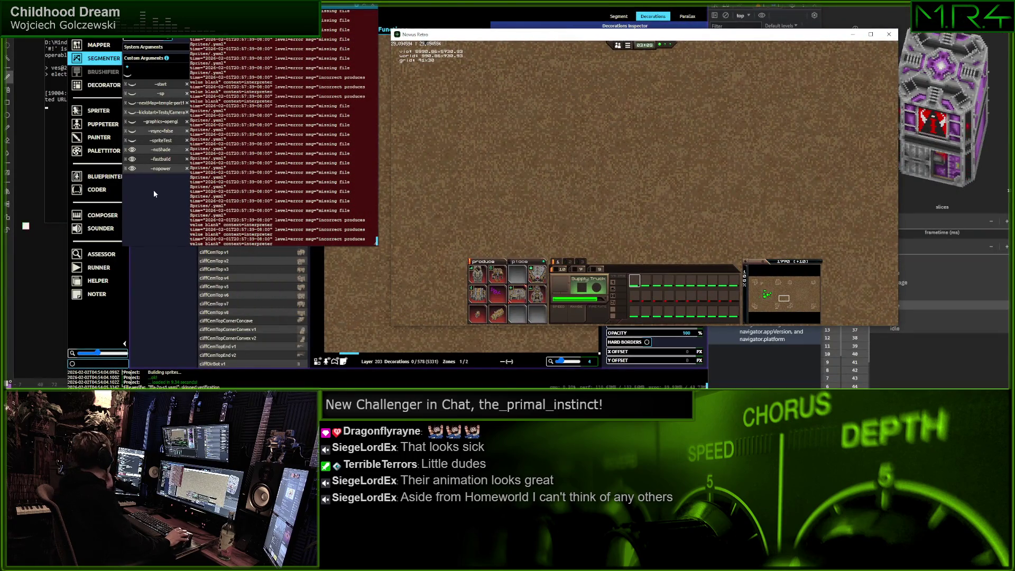
click(156, 189)
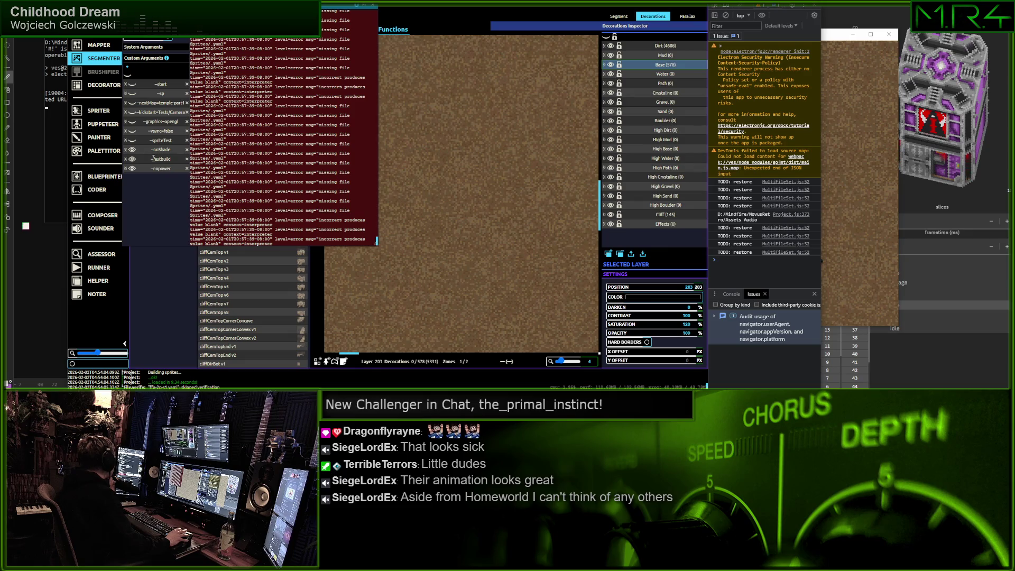
click(132, 159)
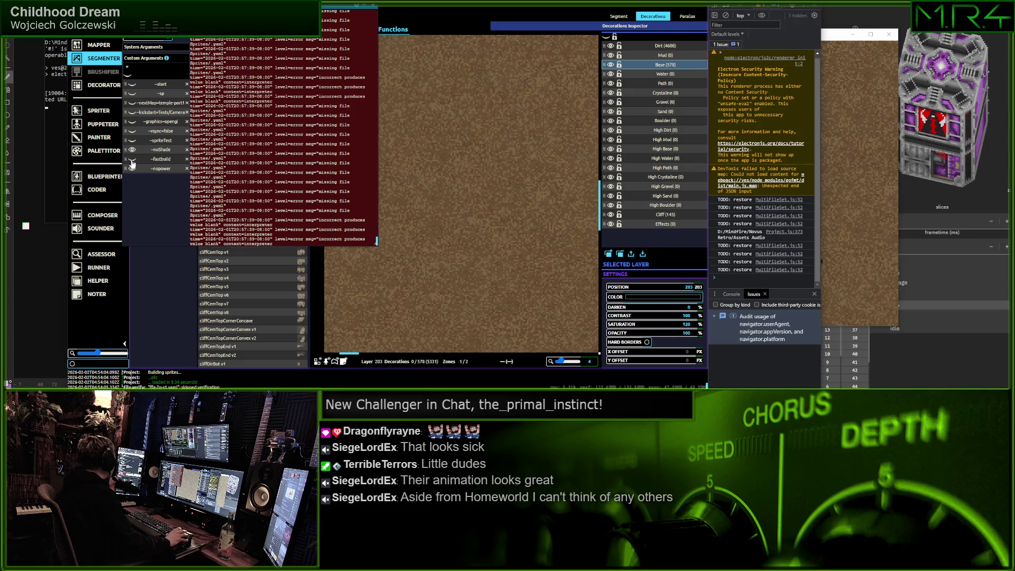
key(F5)
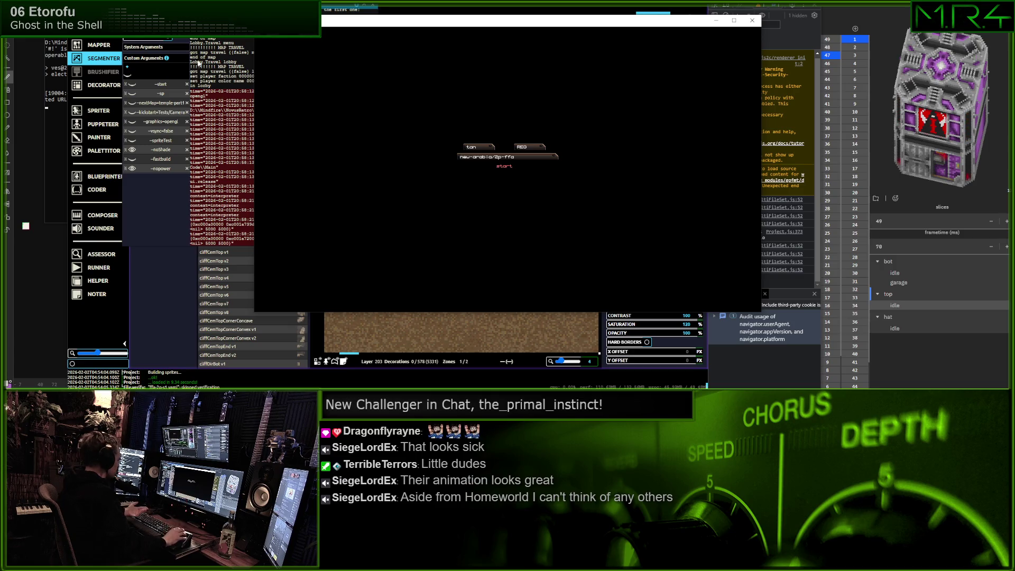
Start a match, restart the test build, start a new match and maximize the window
click(509, 170)
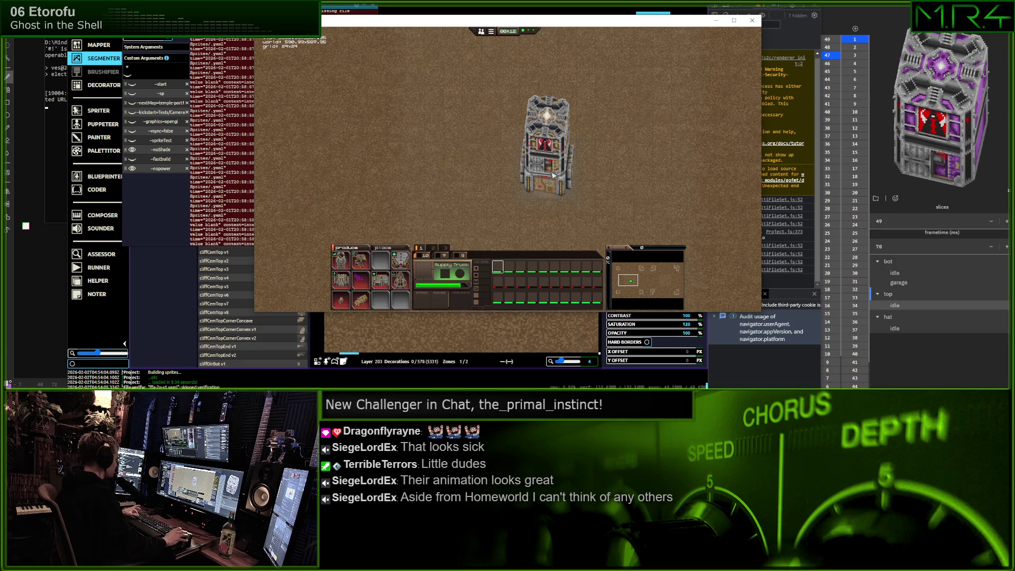
key(Escape)
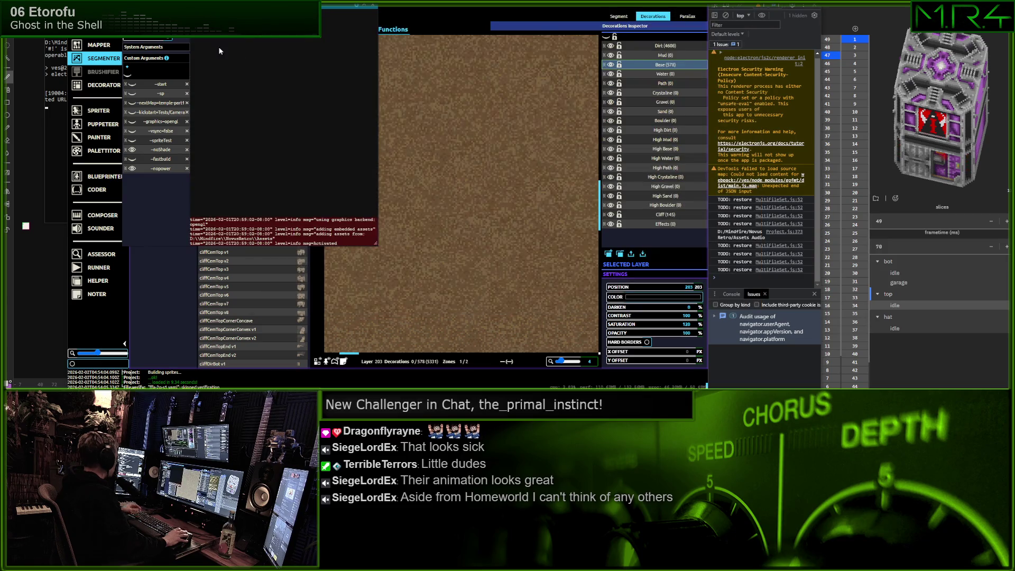
key(F5)
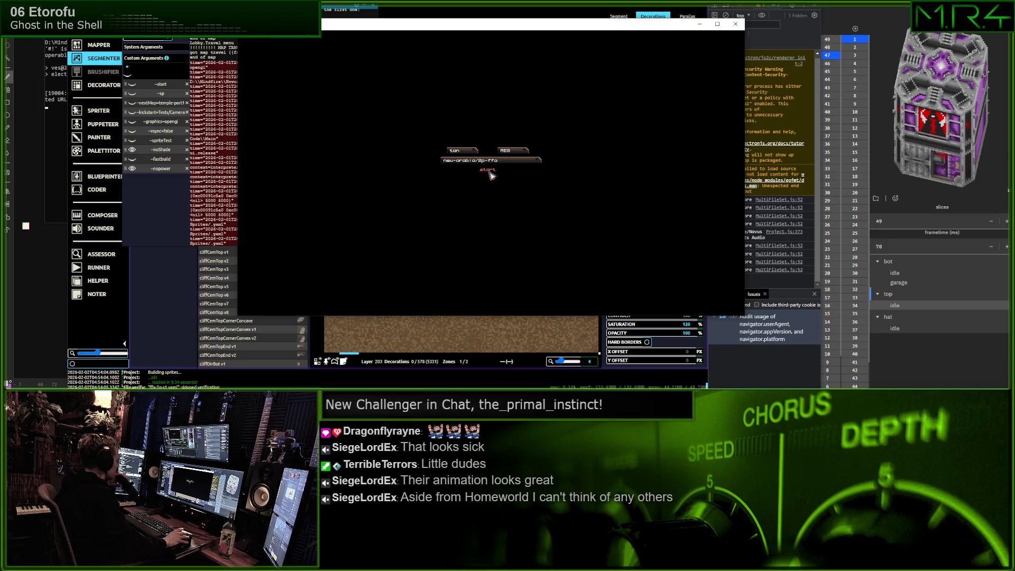
click(487, 170)
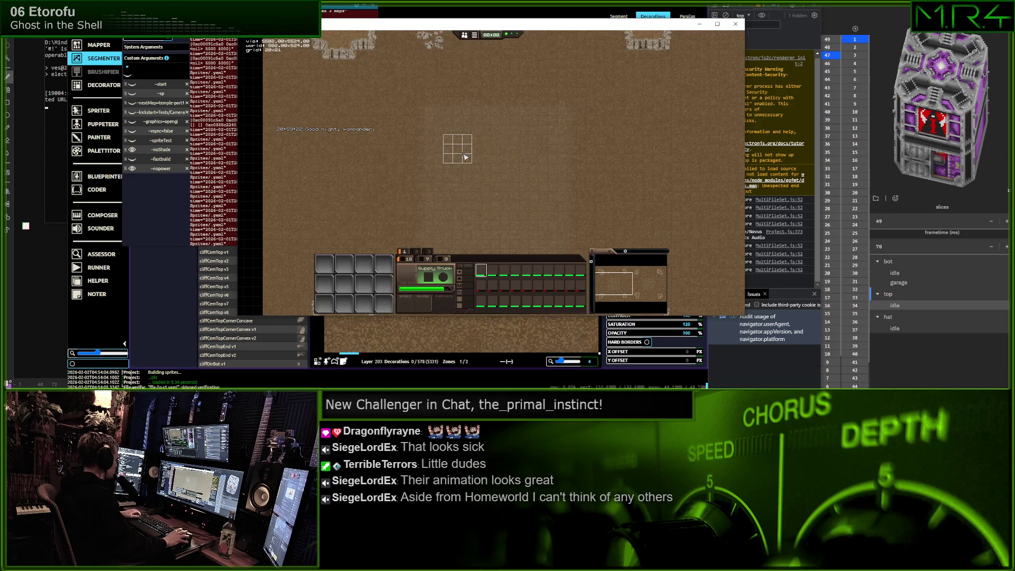
click(717, 24)
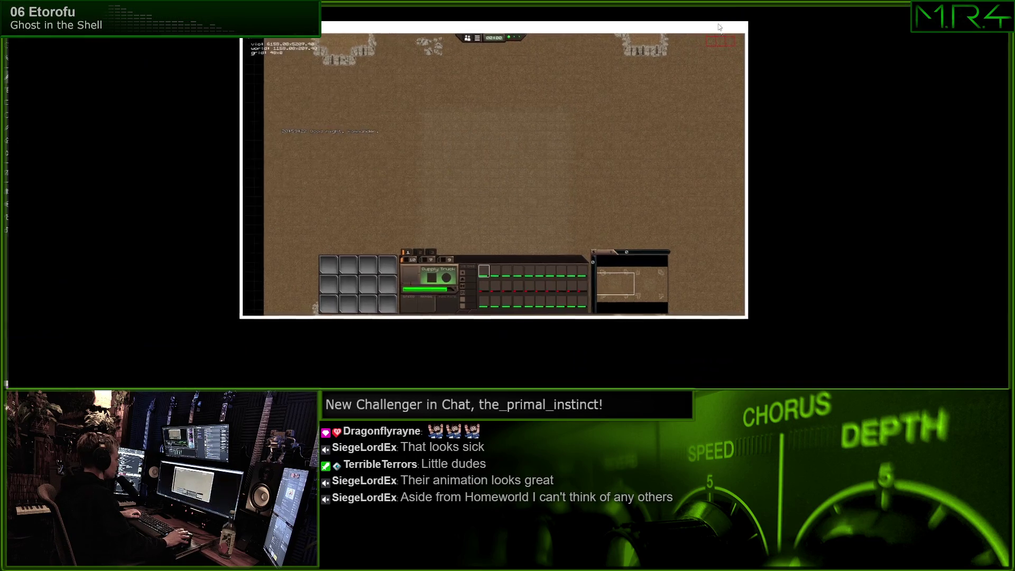
Place the grey tower headquarters on the map and centre the view on it
click(473, 145)
scroll(581, 210, up, 3)
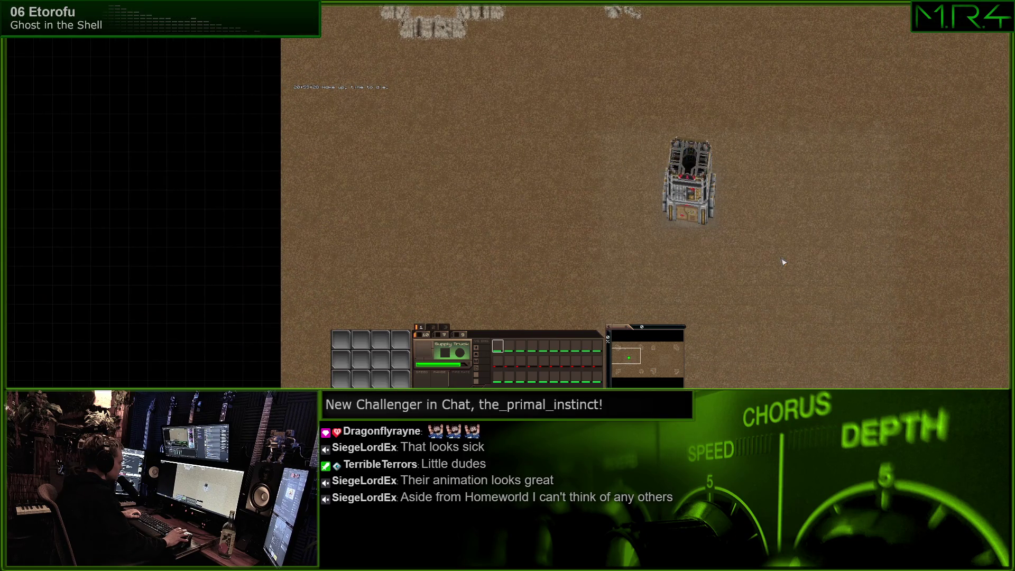
mouse_move(784, 262)
mouse_down()
mouse_move(882, 329)
mouse_move(675, 21)
mouse_move(708, 262)
mouse_move(673, 233)
mouse_up()
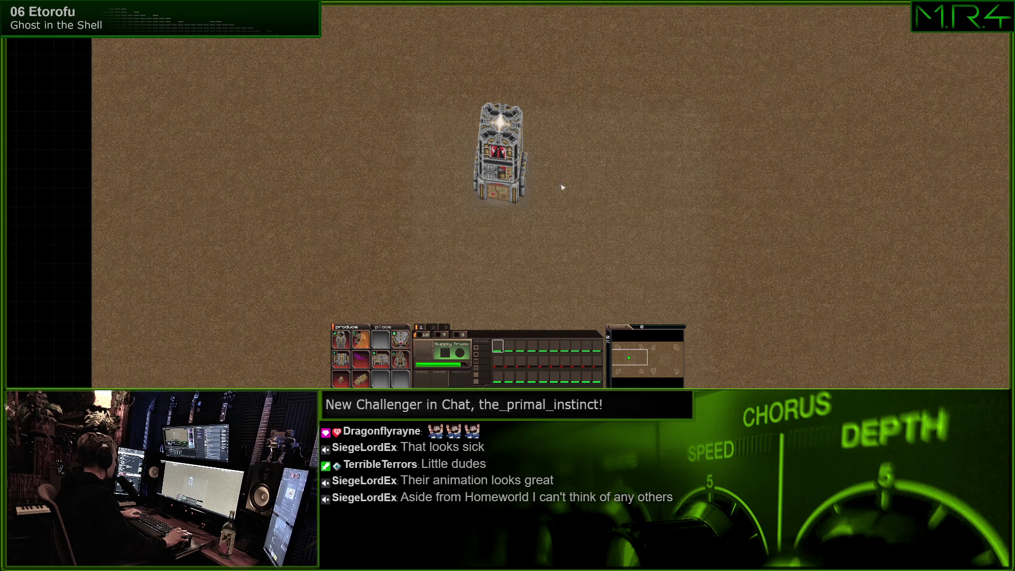
Place an Extractor beside the tower and a Barracks below the Extractor
click(595, 176)
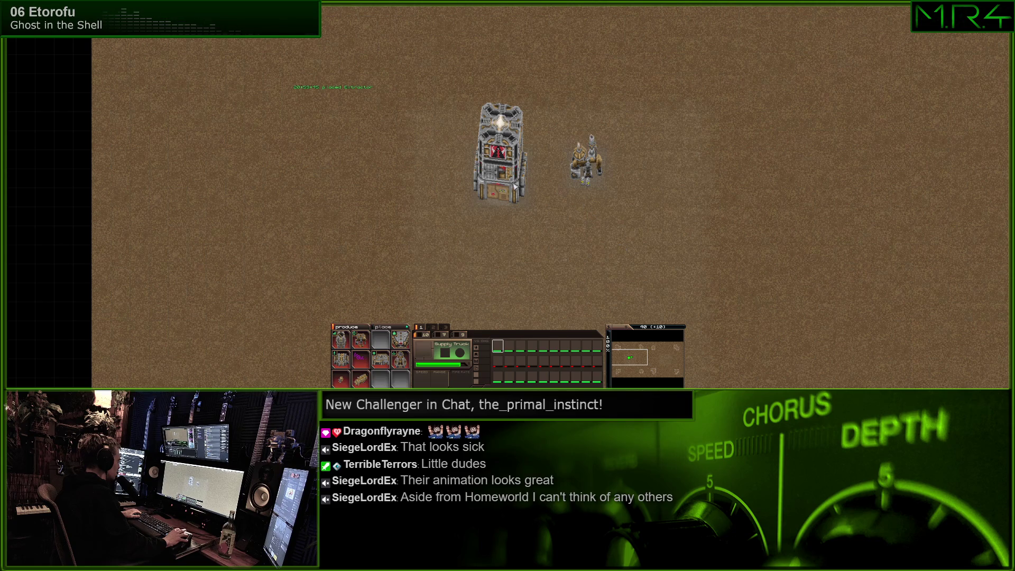
key(b)
click(578, 238)
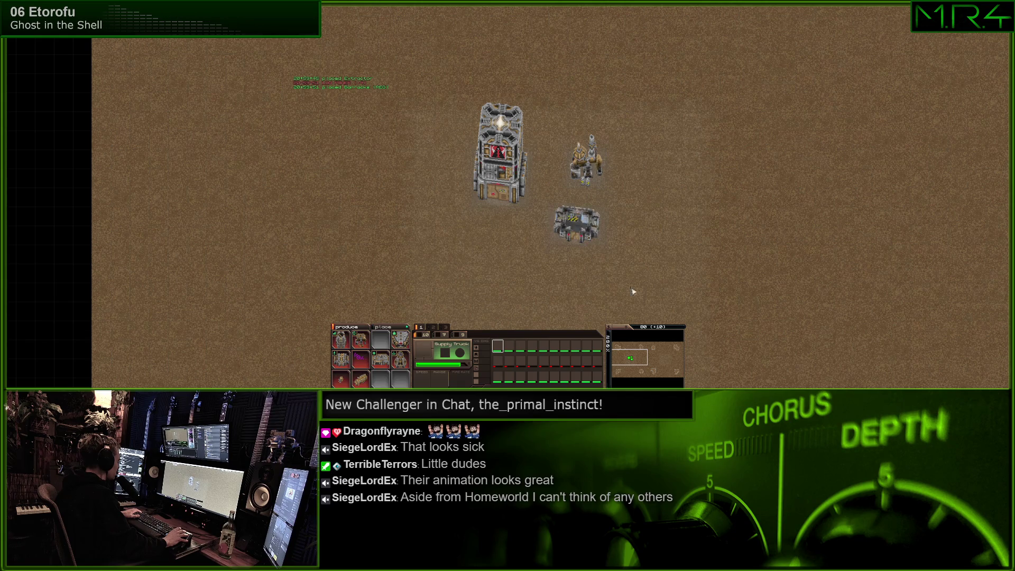
scroll(606, 267, up, 2)
key(Right)
key(Down)
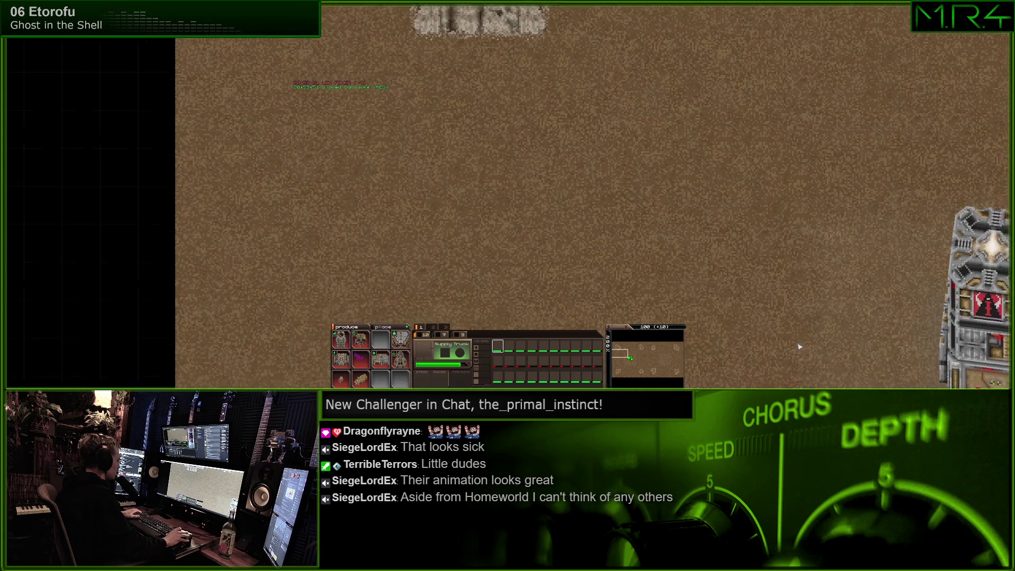
key(Up)
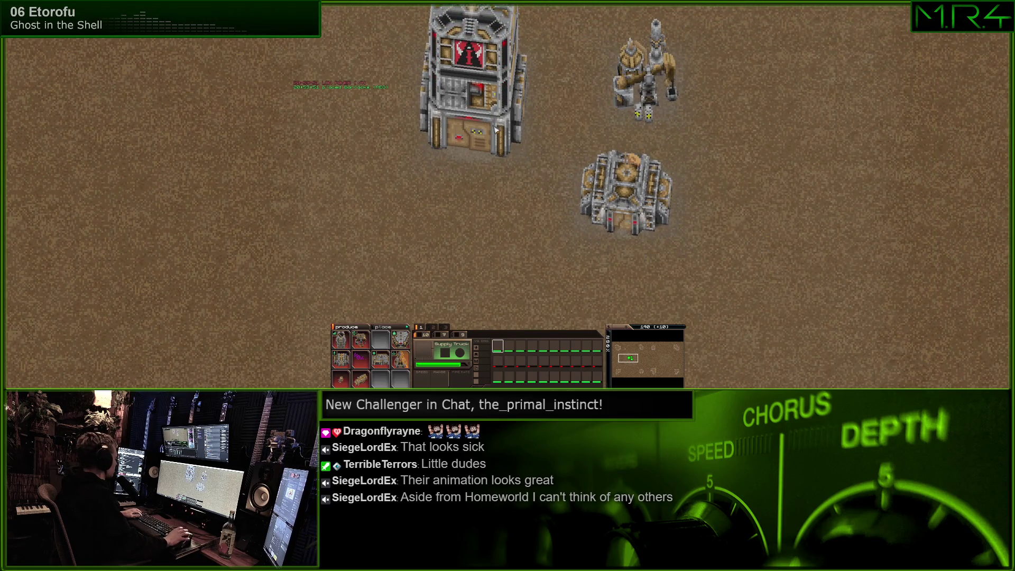
key(b)
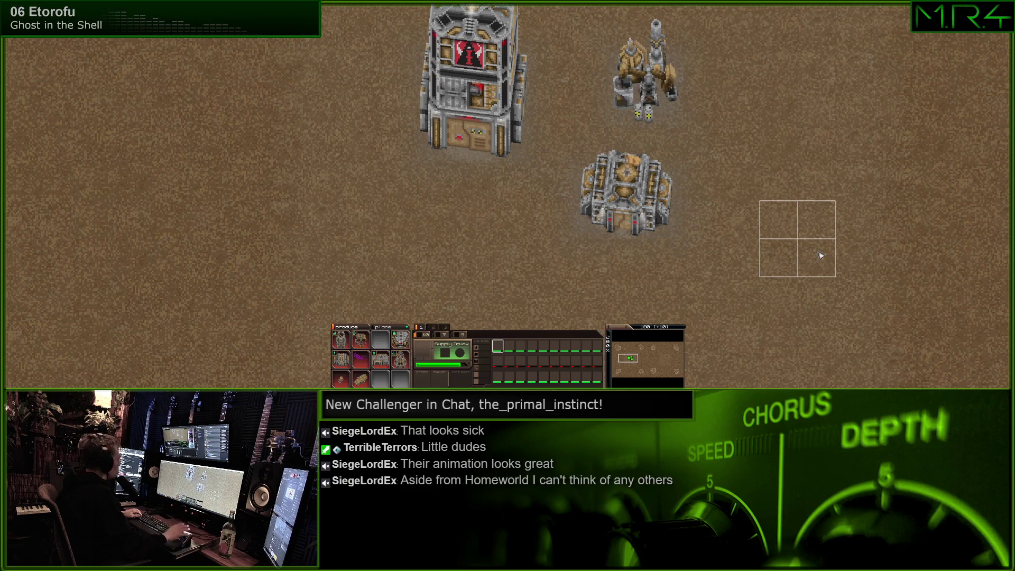
Place a Missile Silo, The Hexagon, an Armory and two Power Plants around the tower
click(802, 252)
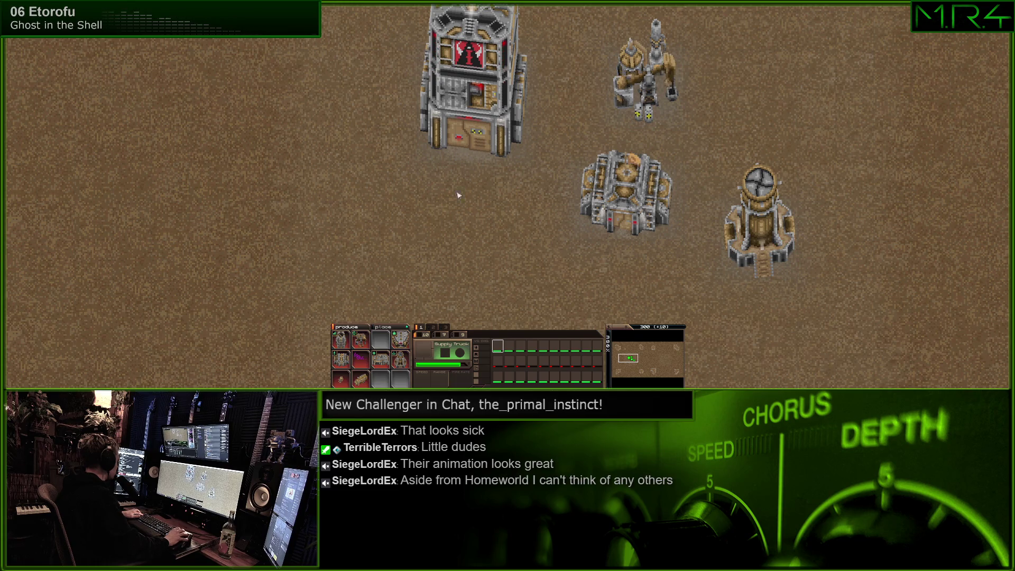
click(447, 259)
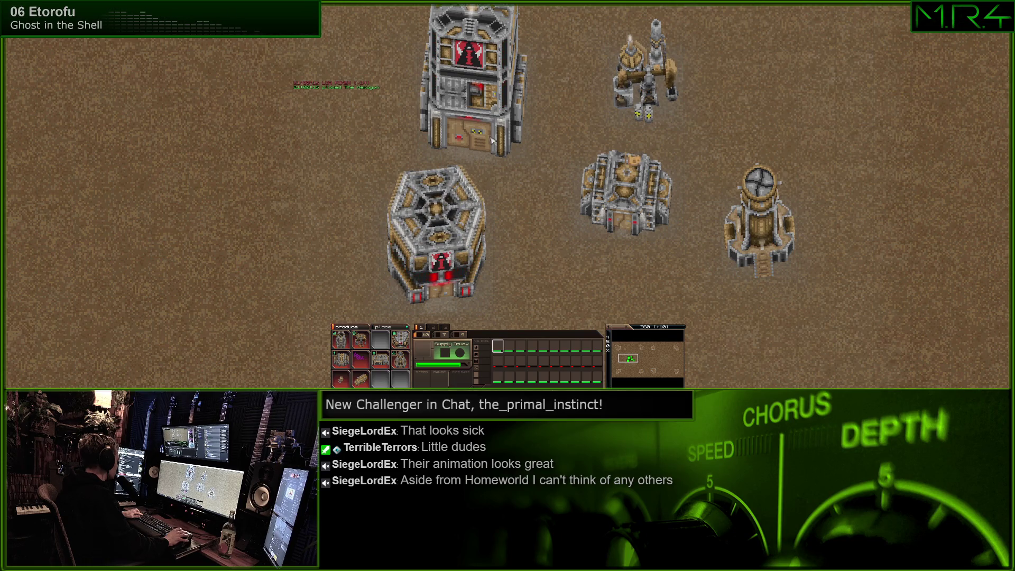
click(772, 129)
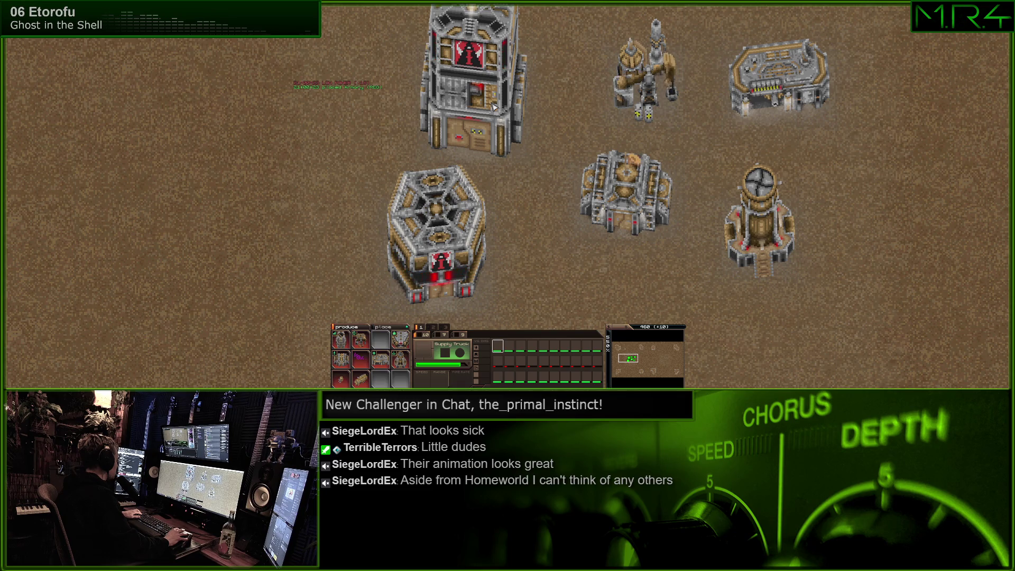
click(809, 175)
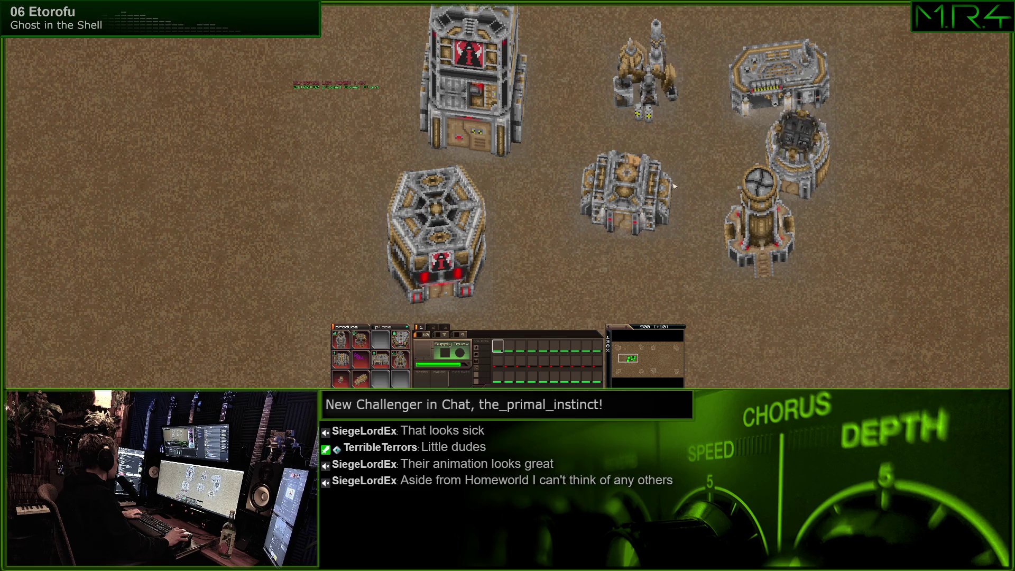
click(585, 285)
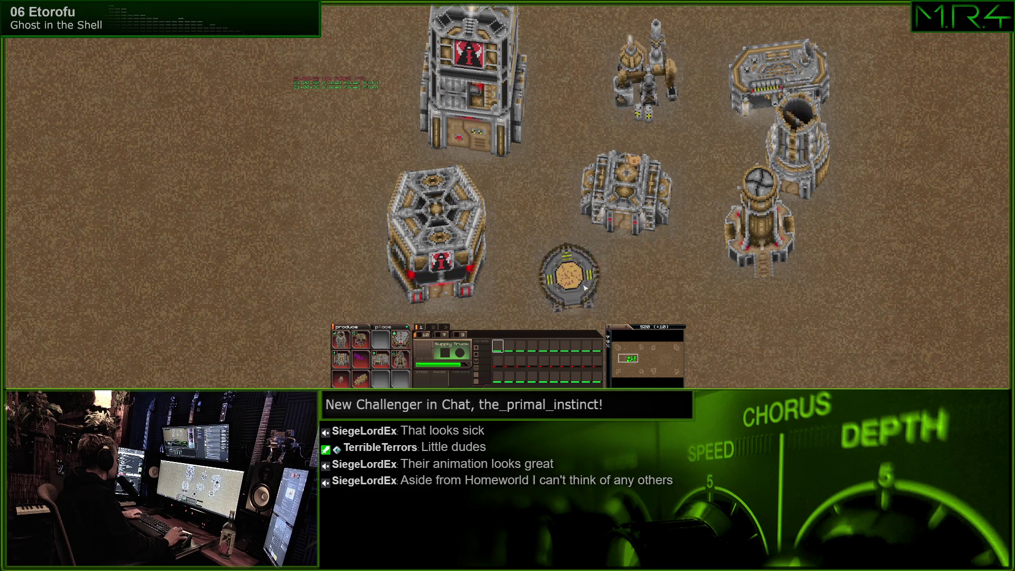
scroll(561, 177, down, 3)
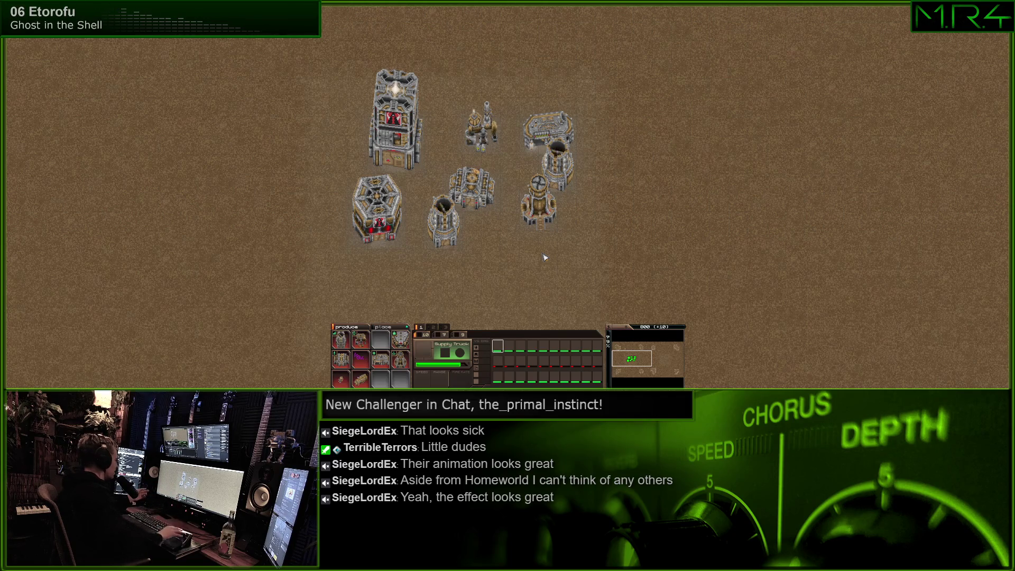
scroll(459, 168, up, 5)
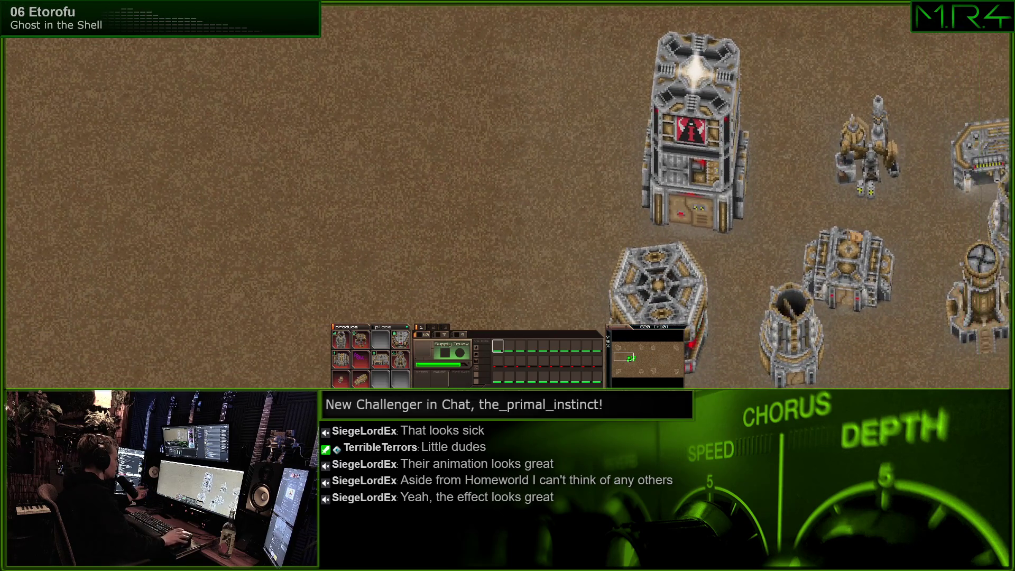
scroll(460, 67, down, 2)
scroll(549, 198, up, 2)
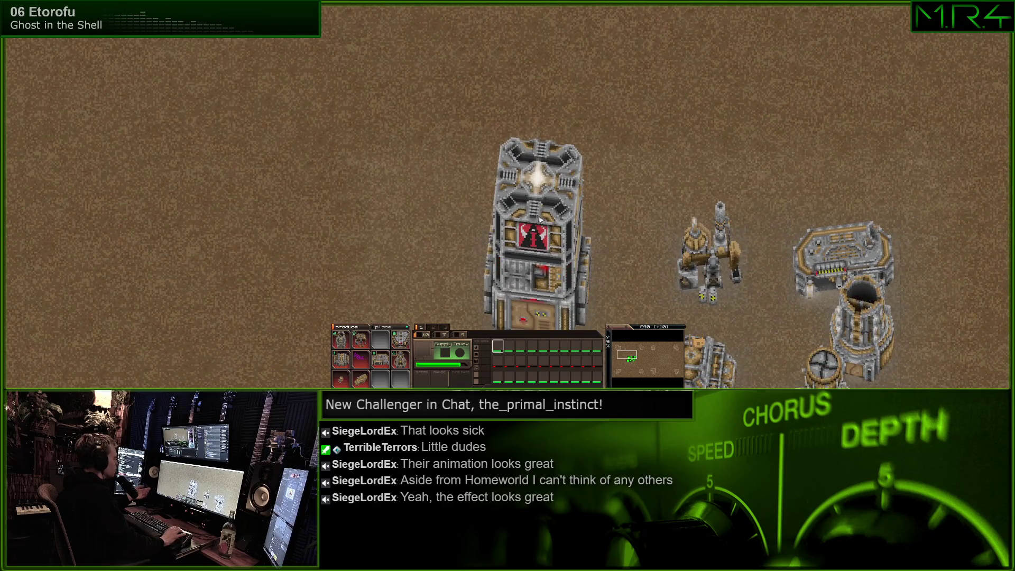
drag(549, 197, 556, 136)
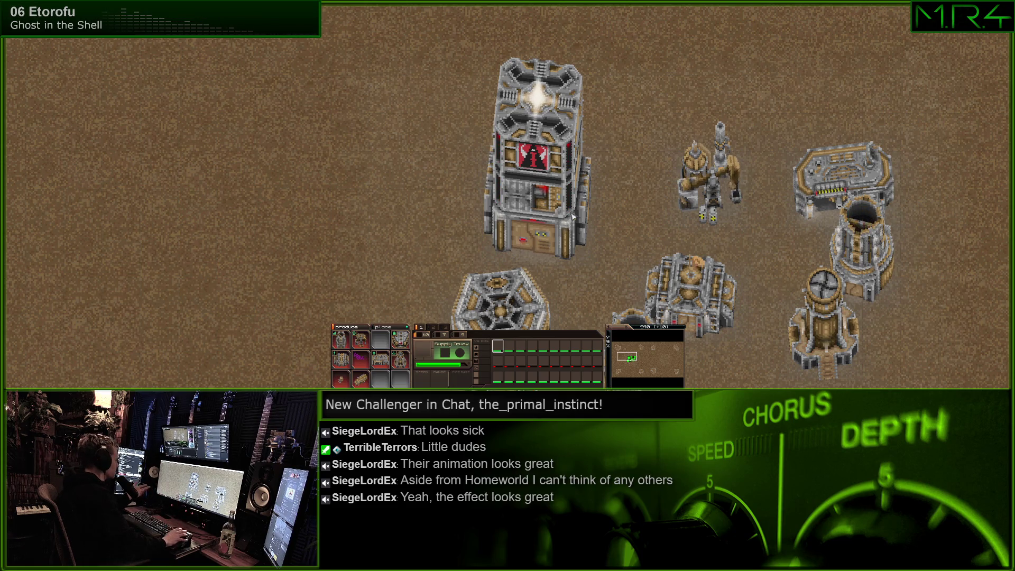
scroll(572, 216, down, 2)
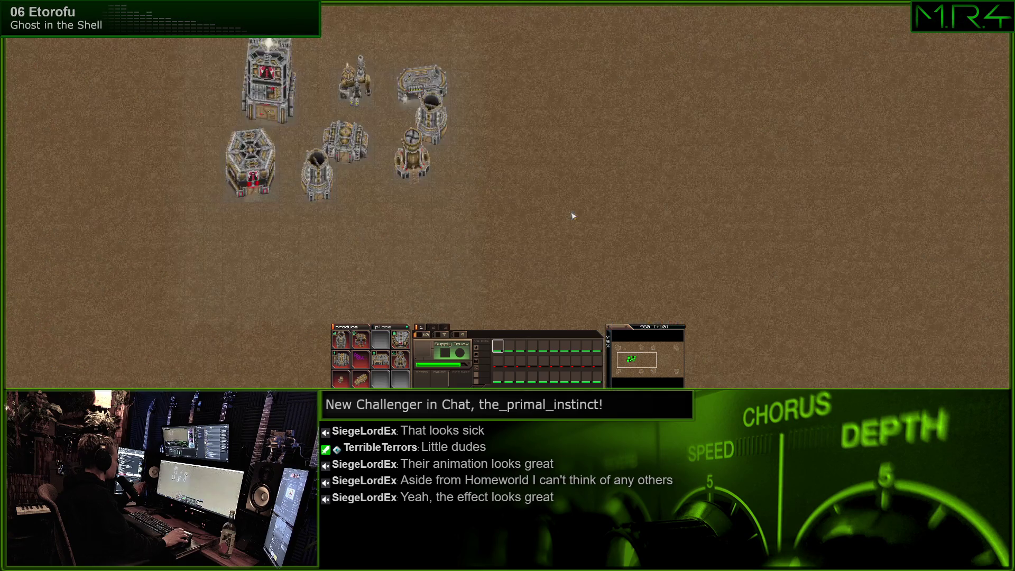
scroll(367, 90, up, 1)
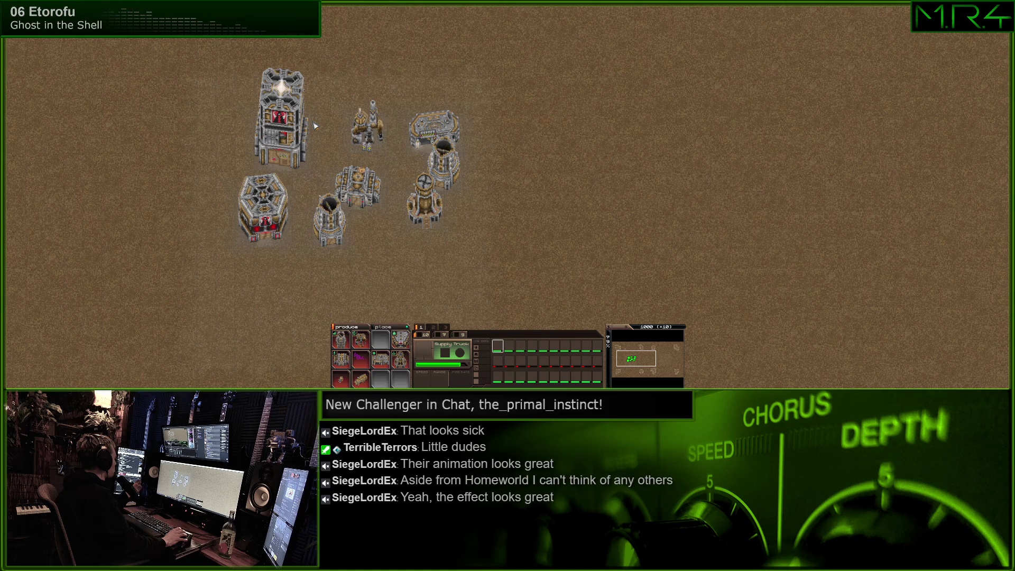
scroll(252, 58, up, 1)
key(Down)
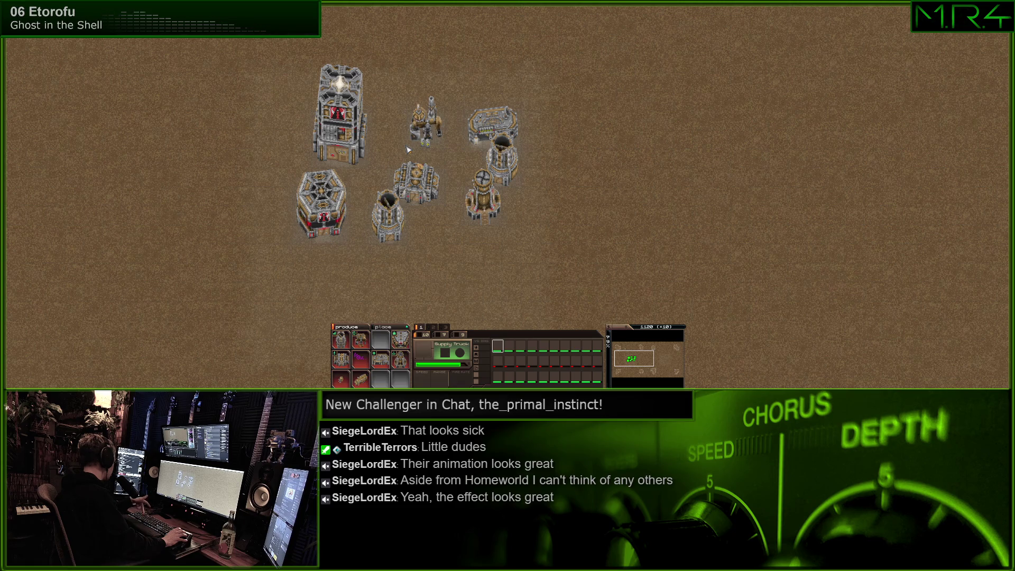
scroll(411, 158, down, 3)
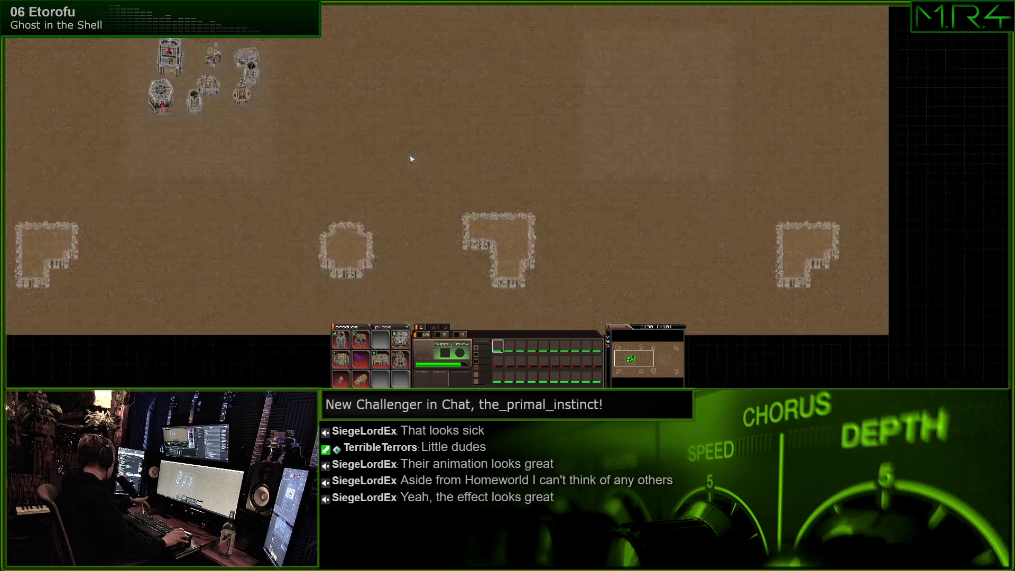
scroll(411, 158, down, 3)
scroll(460, 162, up, 3)
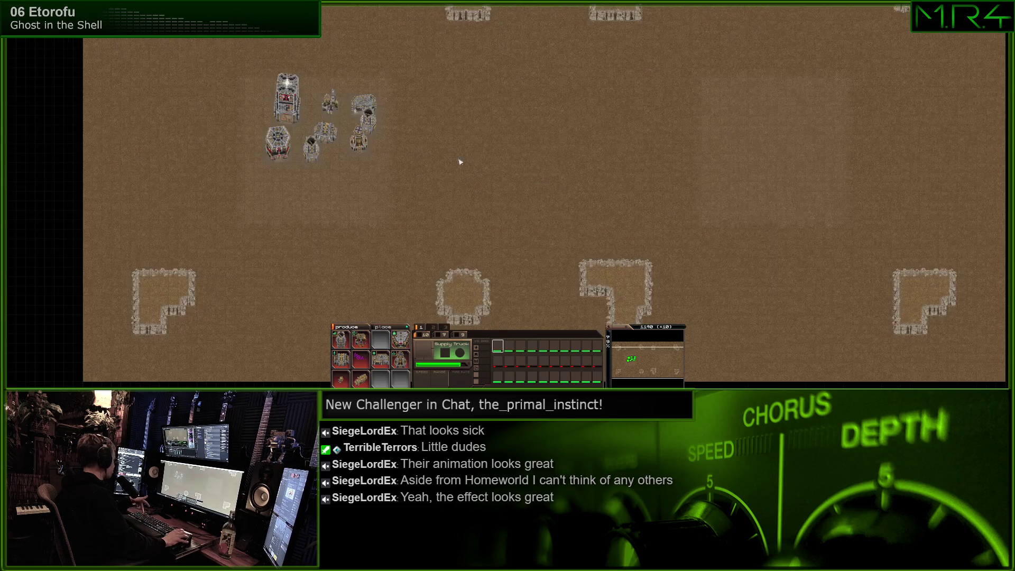